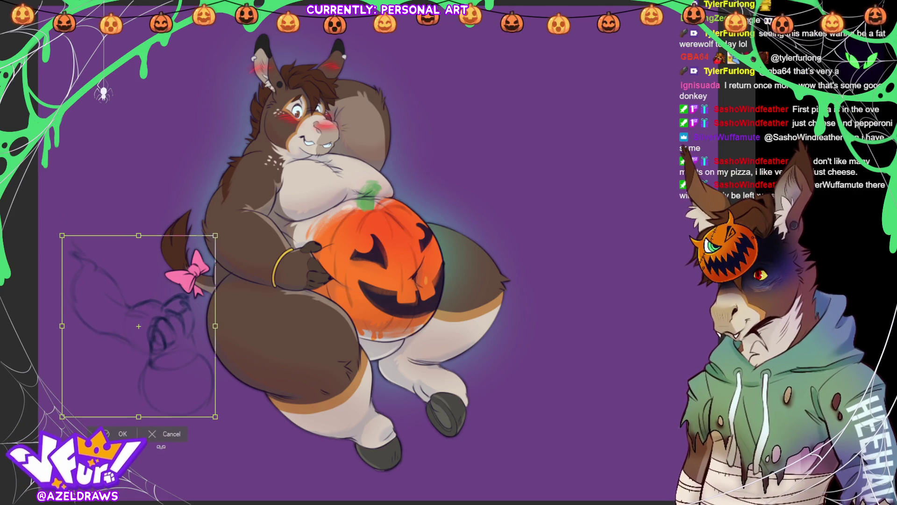
# Step: Commit the moved bubble sketch and begin a bubble outline left of the donkey
pyautogui.click(106, 432)
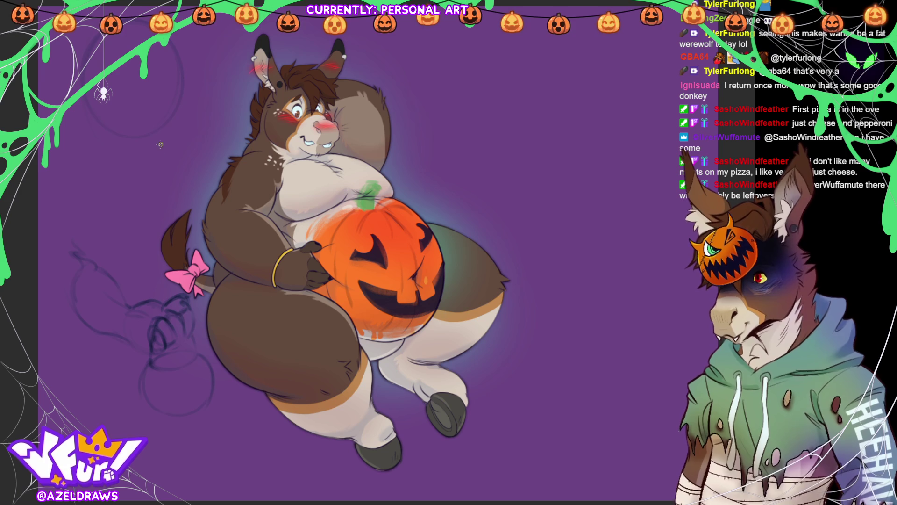
pyautogui.moveTo(154, 101)
pyautogui.mouseDown()
pyautogui.moveTo(136, 127)
pyautogui.moveTo(145, 188)
pyautogui.mouseUp()
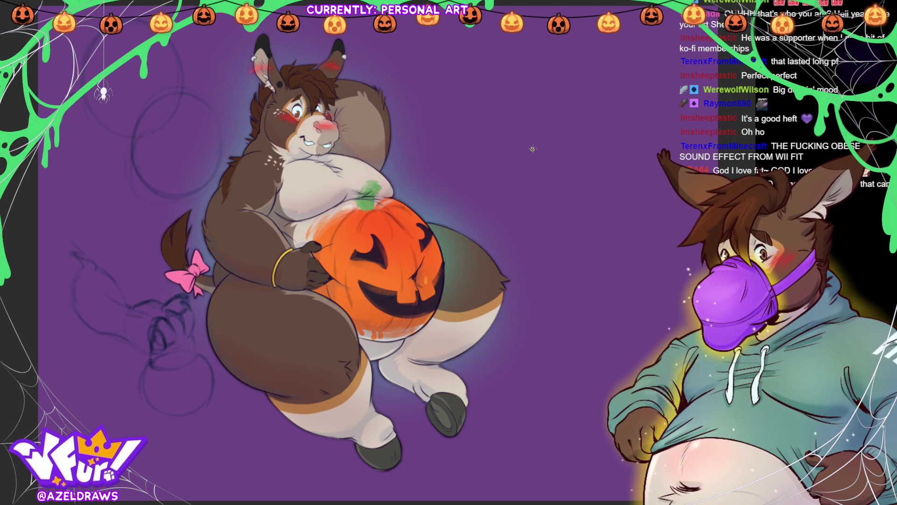
# Step: Sketch a rough bubble outline with a hooked, curling tail right of the donkey's head
pyautogui.moveTo(472, 160)
pyautogui.mouseDown()
pyautogui.moveTo(444, 173)
pyautogui.moveTo(485, 189)
pyautogui.mouseUp()
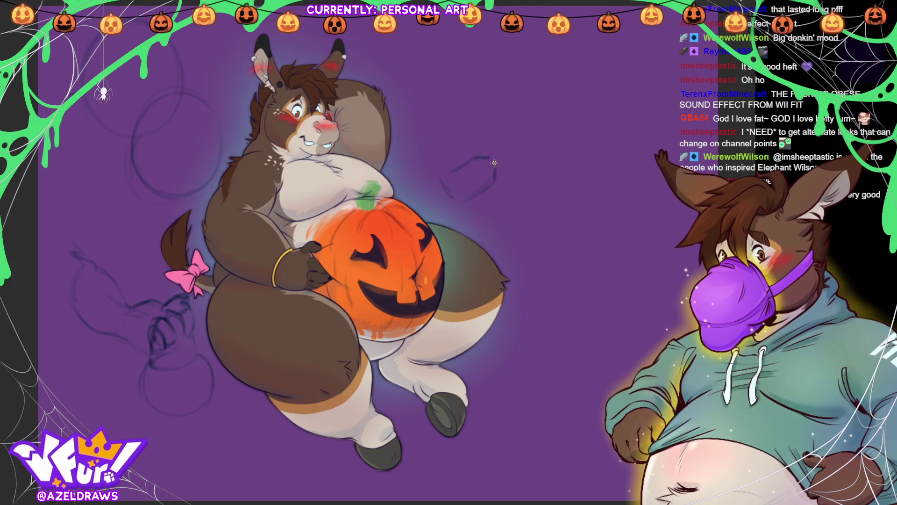
pyautogui.moveTo(497, 159)
pyautogui.mouseDown()
pyautogui.moveTo(530, 140)
pyautogui.moveTo(527, 129)
pyautogui.moveTo(535, 133)
pyautogui.moveTo(485, 159)
pyautogui.moveTo(479, 183)
pyautogui.moveTo(468, 169)
pyautogui.moveTo(486, 191)
pyautogui.mouseUp()
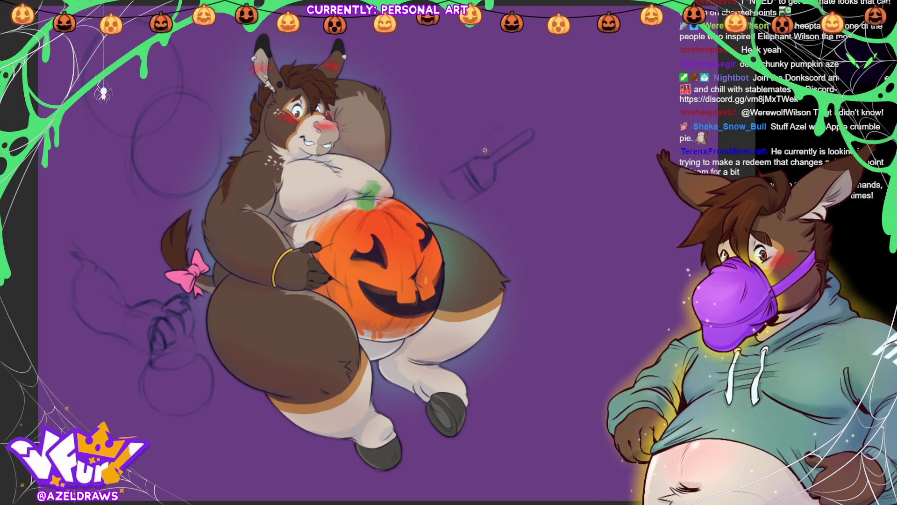
pyautogui.moveTo(496, 153)
pyautogui.mouseDown()
pyautogui.moveTo(481, 140)
pyautogui.moveTo(503, 130)
pyautogui.moveTo(478, 152)
pyautogui.mouseUp()
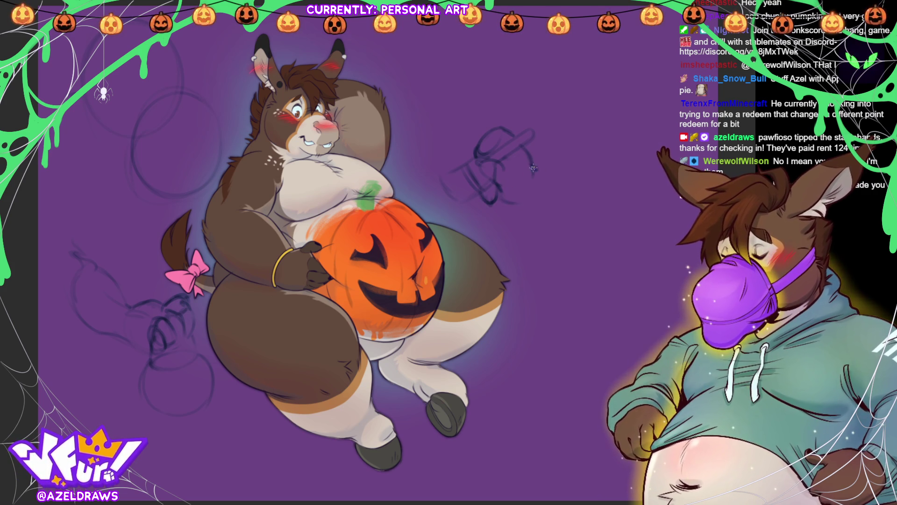
pyautogui.moveTo(536, 165); pyautogui.dragTo(580, 150)
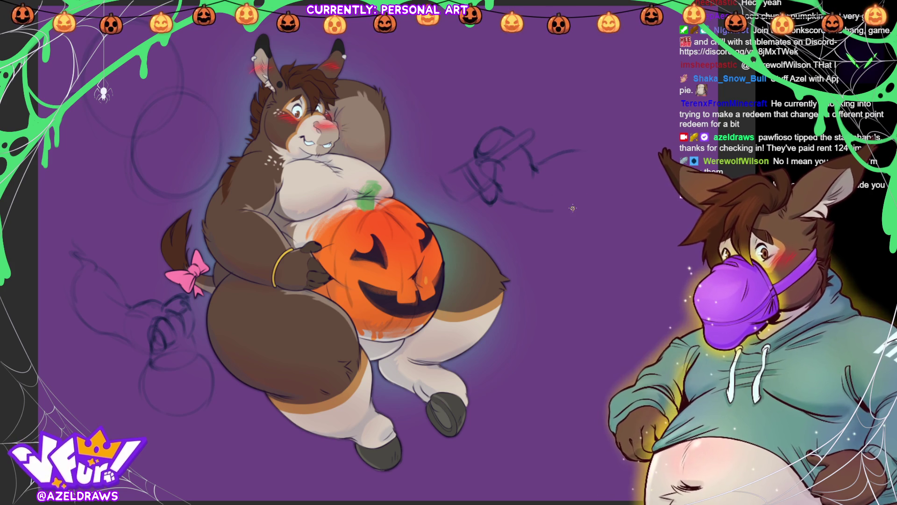
pyautogui.moveTo(573, 206)
pyautogui.mouseDown()
pyautogui.moveTo(605, 148)
pyautogui.moveTo(585, 148)
pyautogui.moveTo(600, 151)
pyautogui.mouseUp()
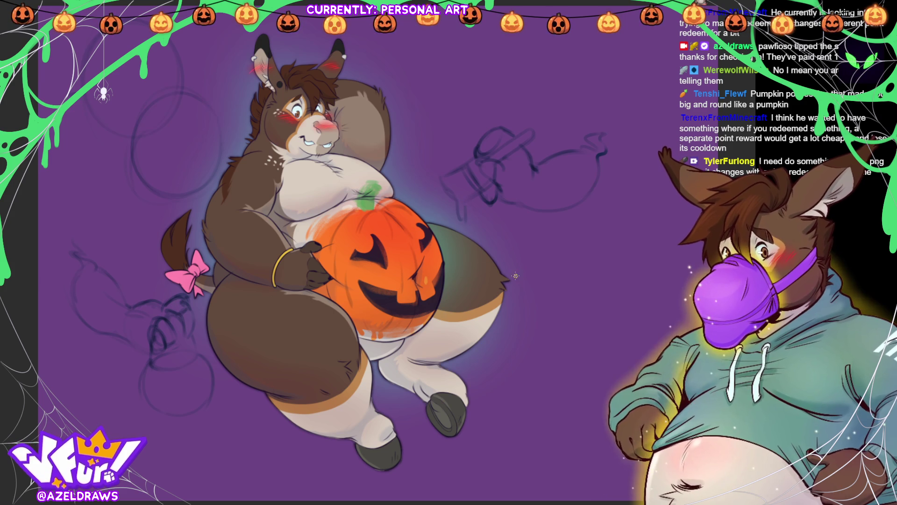
pyautogui.moveTo(465, 221); pyautogui.dragTo(469, 233)
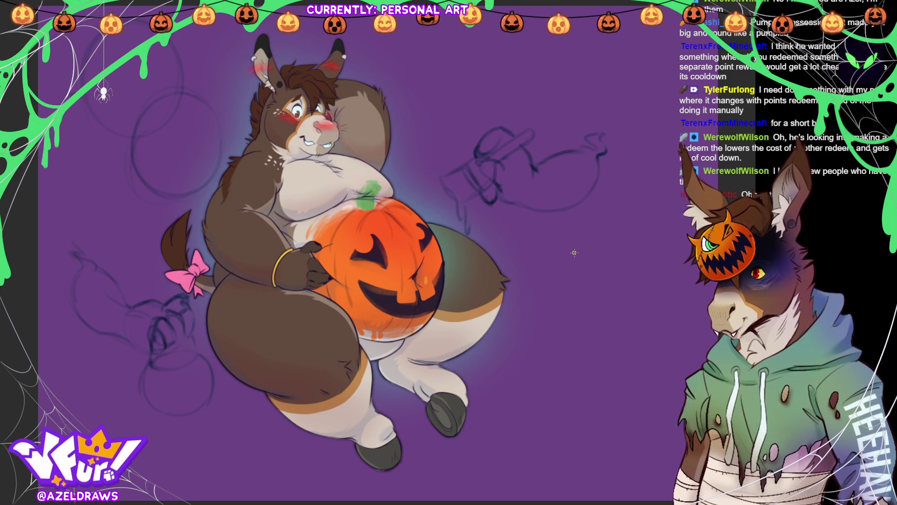
# Step: Lasso the right-hand bubble sketch and move it slightly down and to the right
pyautogui.moveTo(499, 113)
pyautogui.mouseDown()
pyautogui.moveTo(428, 194)
pyautogui.moveTo(546, 90)
pyautogui.moveTo(502, 113)
pyautogui.mouseUp()
pyautogui.hotkey('ctrl', 't')
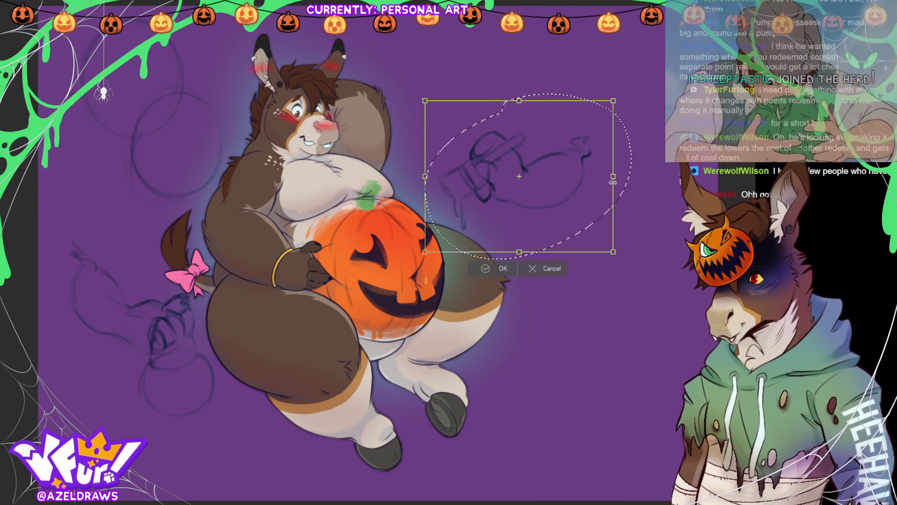
pyautogui.moveTo(556, 189); pyautogui.dragTo(559, 219)
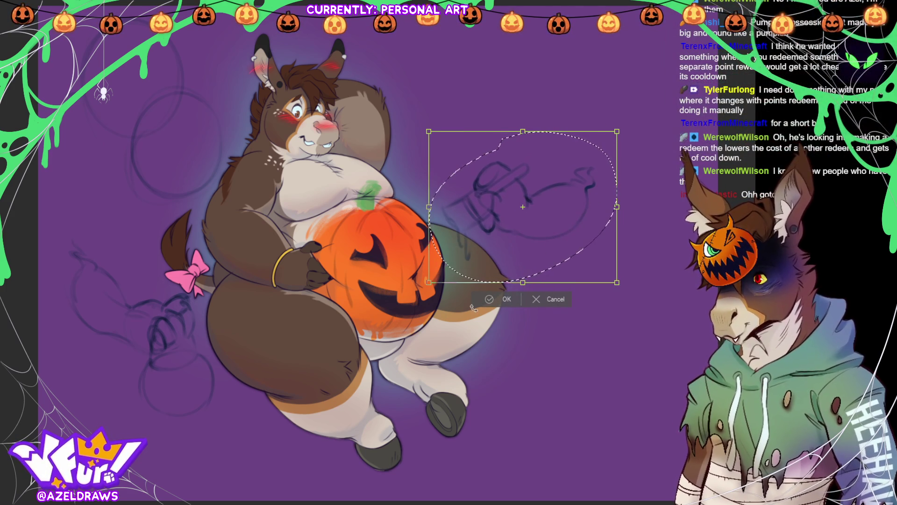
pyautogui.click(489, 300)
pyautogui.click(429, 298)
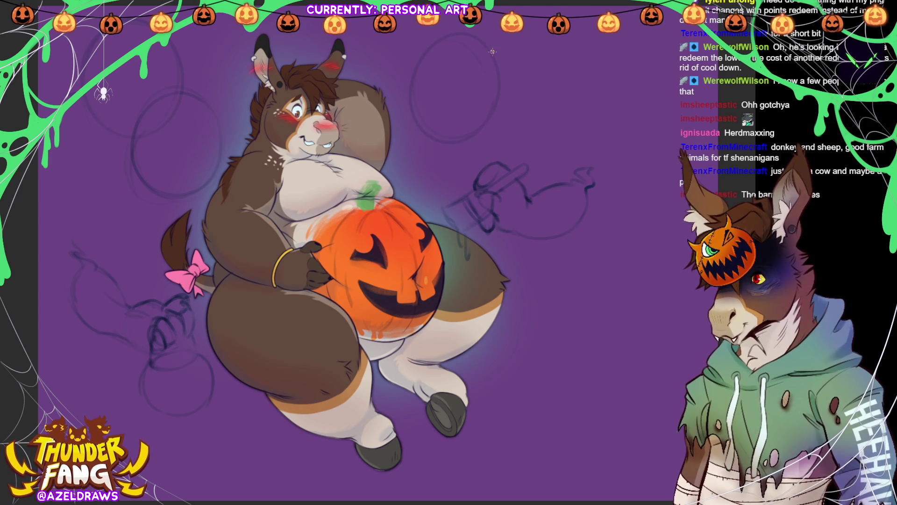
# Step: Sketch a large oval bubble in the upper right, then lasso the sketch right of the pumpkin
pyautogui.moveTo(405, 99)
pyautogui.mouseDown()
pyautogui.moveTo(507, 127)
pyautogui.moveTo(420, 126)
pyautogui.mouseUp()
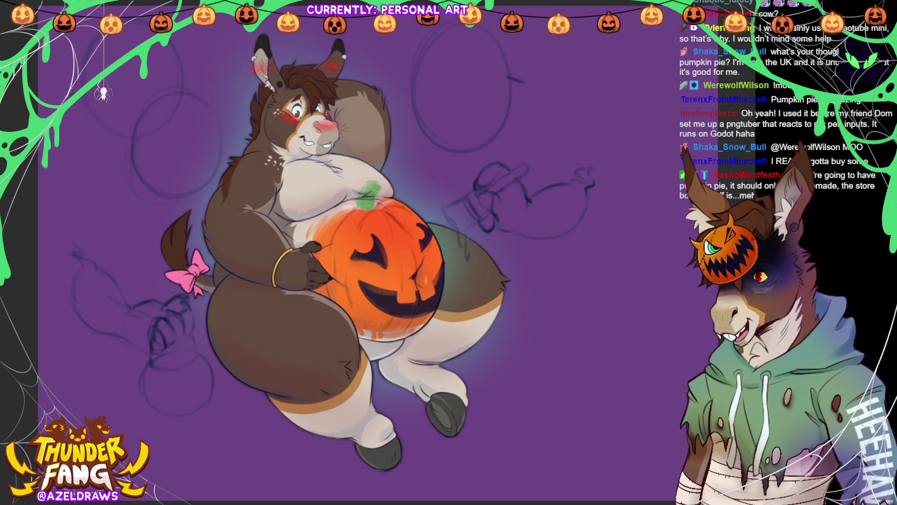
pyautogui.moveTo(527, 153)
pyautogui.mouseDown()
pyautogui.moveTo(467, 166)
pyautogui.moveTo(442, 273)
pyautogui.moveTo(574, 142)
pyautogui.mouseUp()
# Step: Shrink the right-hand bubble sketch beside the pumpkin and deselect it
pyautogui.click(563, 304)
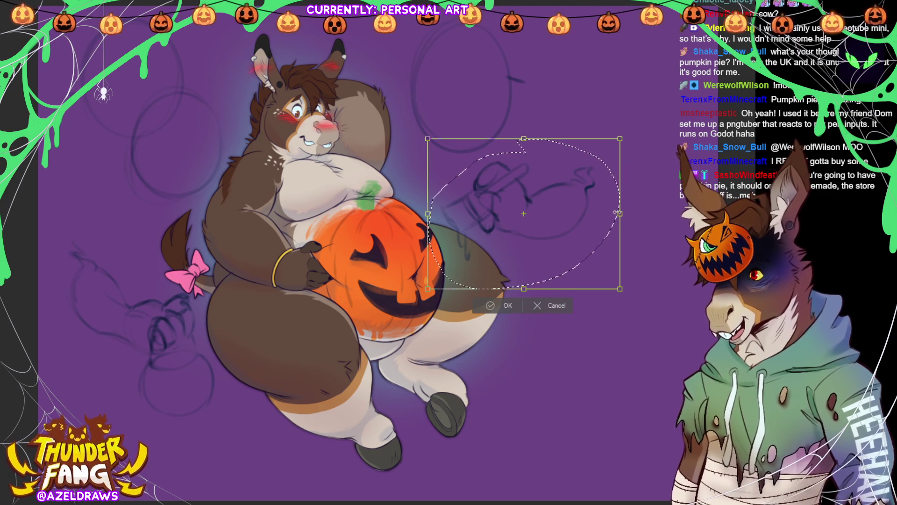
pyautogui.moveTo(619, 213)
pyautogui.mouseDown()
pyautogui.moveTo(546, 228)
pyautogui.moveTo(554, 255)
pyautogui.mouseUp()
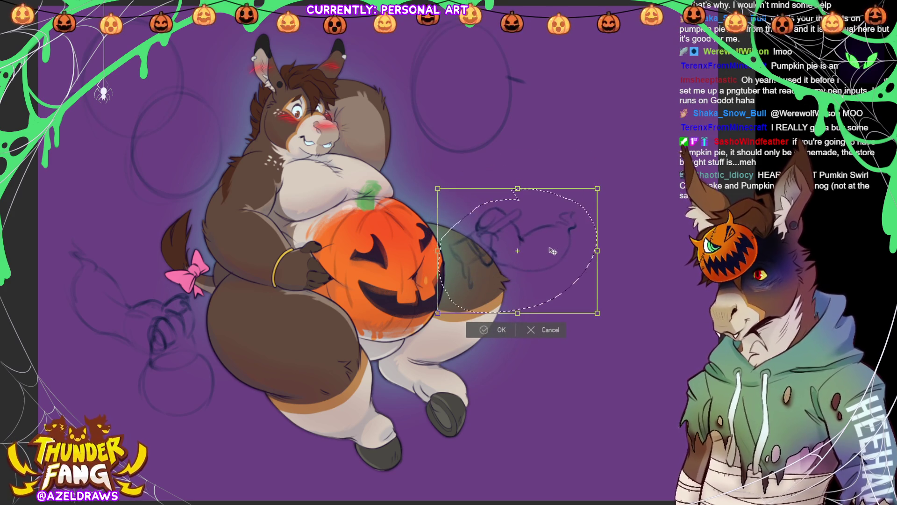
pyautogui.click(493, 329)
pyautogui.hotkey('ctrl', 'd')
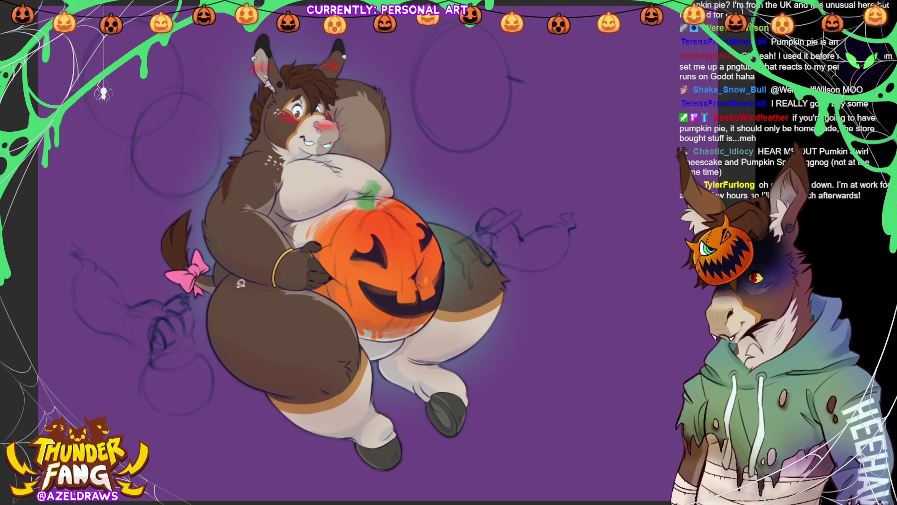
# Step: Shrink the left-hand sketch by the tail proportionally and shift it slightly up and right
pyautogui.moveTo(172, 267)
pyautogui.mouseDown()
pyautogui.moveTo(70, 415)
pyautogui.moveTo(208, 280)
pyautogui.moveTo(174, 268)
pyautogui.mouseUp()
pyautogui.hotkey('ctrl', 't')
pyautogui.moveTo(227, 338); pyautogui.dragTo(211, 338)
pyautogui.moveTo(158, 360)
pyautogui.mouseDown()
pyautogui.moveTo(167, 351)
pyautogui.moveTo(155, 304)
pyautogui.mouseUp()
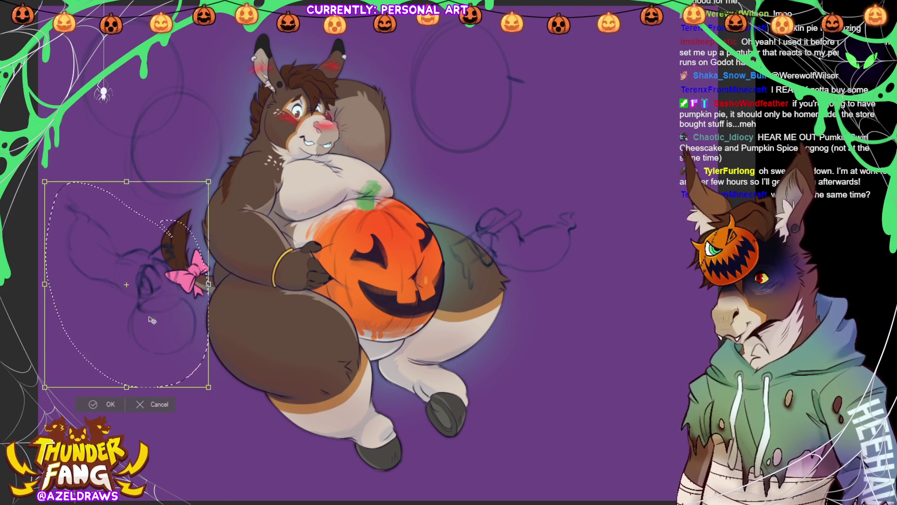
# Step: Commit the shrunken lower-left sketch, then move the circle sketch above the head up and left
pyautogui.click(94, 402)
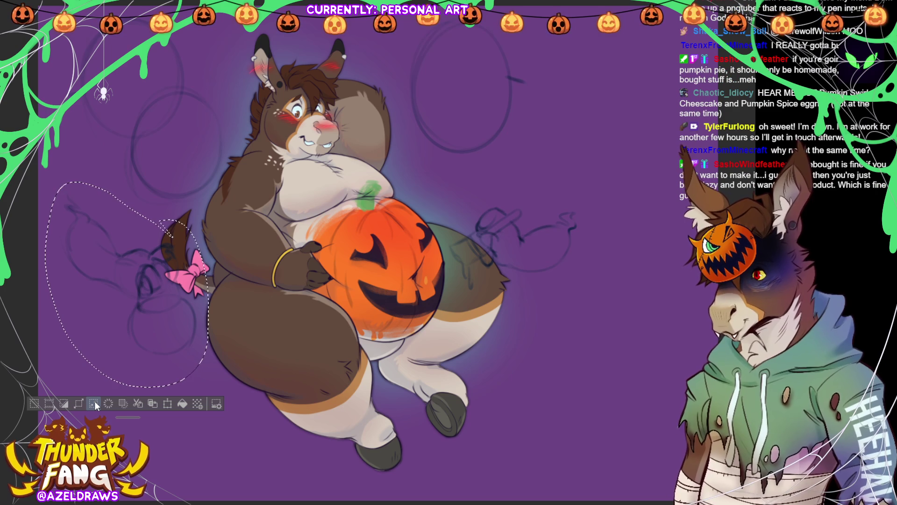
pyautogui.hotkey('ctrl', 'd')
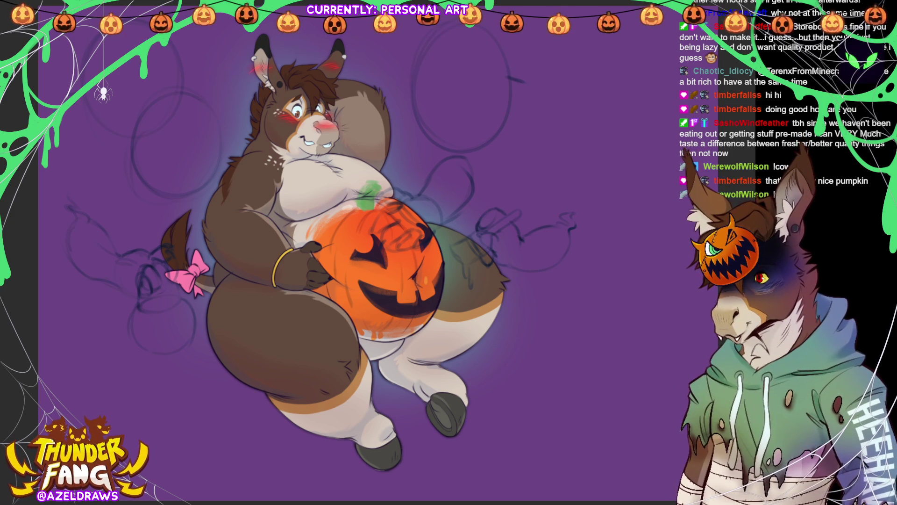
pyautogui.moveTo(420, 152)
pyautogui.mouseDown()
pyautogui.moveTo(486, 154)
pyautogui.moveTo(512, 8)
pyautogui.moveTo(420, 153)
pyautogui.mouseUp()
pyautogui.click(514, 170)
pyautogui.moveTo(484, 136); pyautogui.dragTo(462, 113)
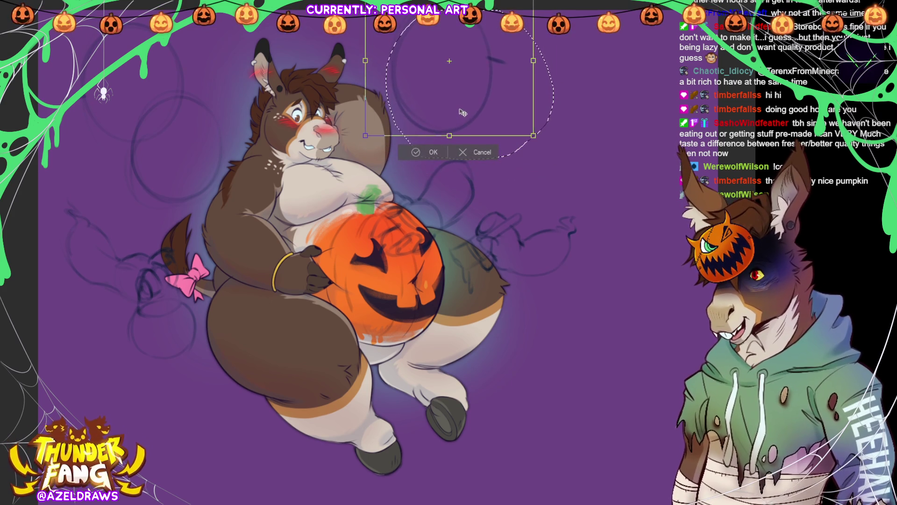
pyautogui.click(413, 153)
pyautogui.hotkey('ctrl', 'd')
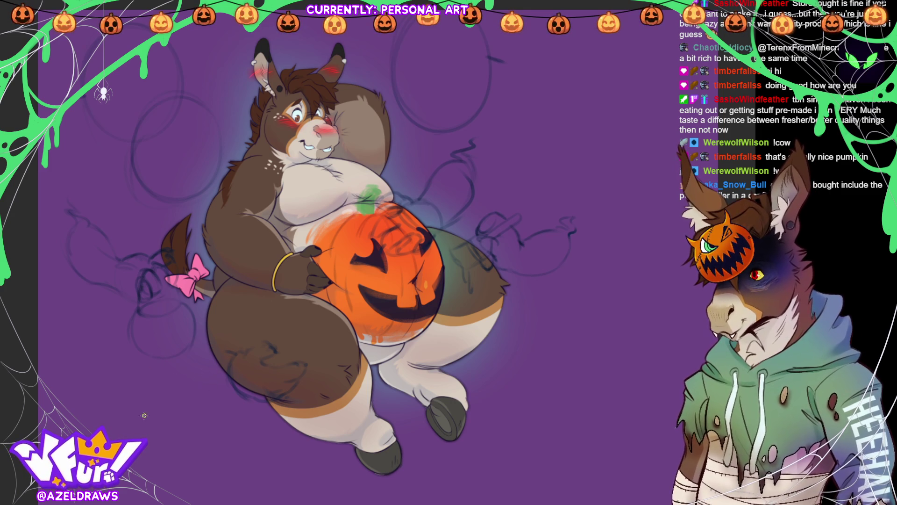
# Step: Lasso and transform the sketches on the donkey's left side, then deselect
pyautogui.moveTo(192, 251)
pyautogui.mouseDown()
pyautogui.moveTo(141, 211)
pyautogui.moveTo(104, 361)
pyautogui.moveTo(208, 283)
pyautogui.moveTo(163, 293)
pyautogui.mouseUp()
pyautogui.hotkey('ctrl', 't')
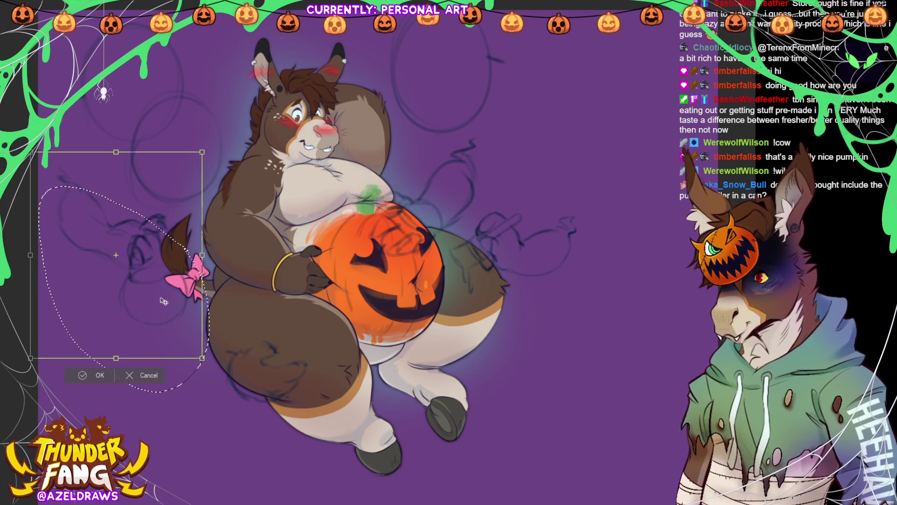
pyautogui.click(91, 368)
pyautogui.hotkey('ctrl', 'd')
# Step: Shift the sketches around the tail and hip slightly up and to the left
pyautogui.moveTo(50, 101)
pyautogui.mouseDown()
pyautogui.moveTo(122, 186)
pyautogui.moveTo(185, 208)
pyautogui.moveTo(220, 71)
pyautogui.mouseUp()
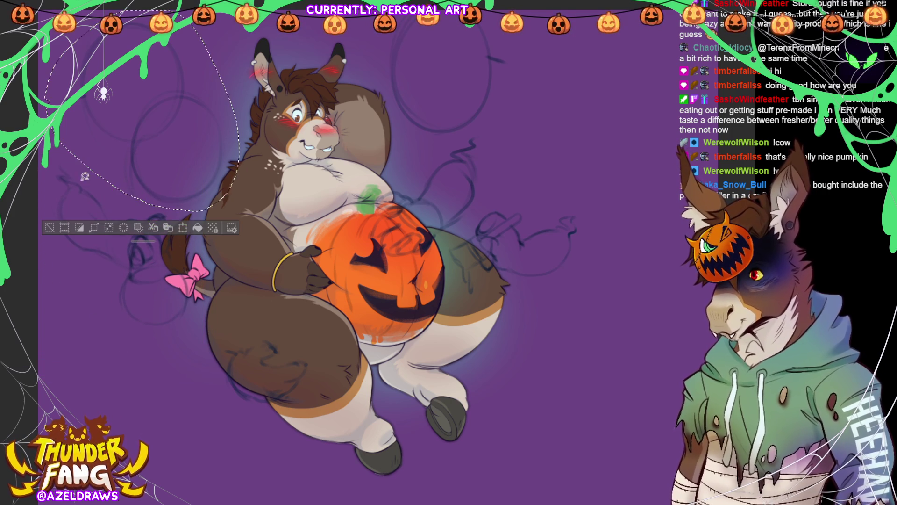
pyautogui.hotkey('ctrl', 't')
pyautogui.moveTo(174, 146); pyautogui.dragTo(166, 142)
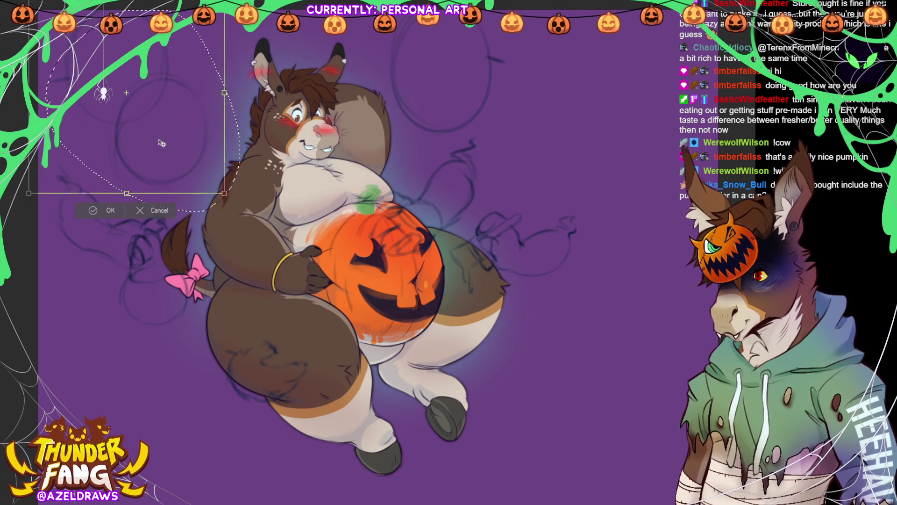
pyautogui.click(94, 209)
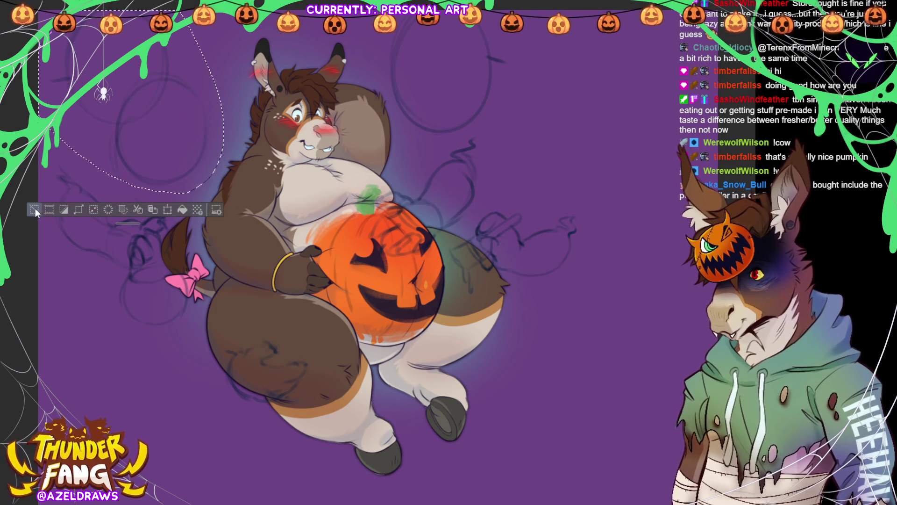
pyautogui.click(78, 209)
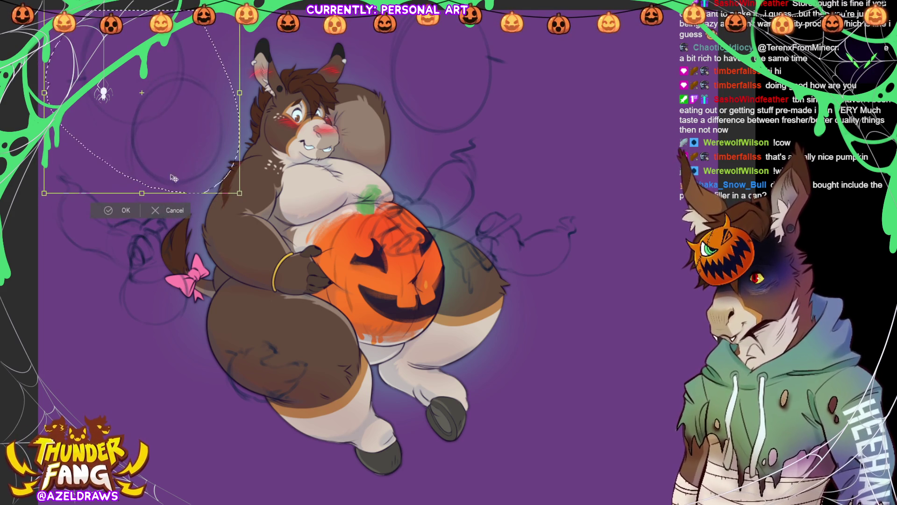
pyautogui.click(109, 210)
pyautogui.click(70, 210)
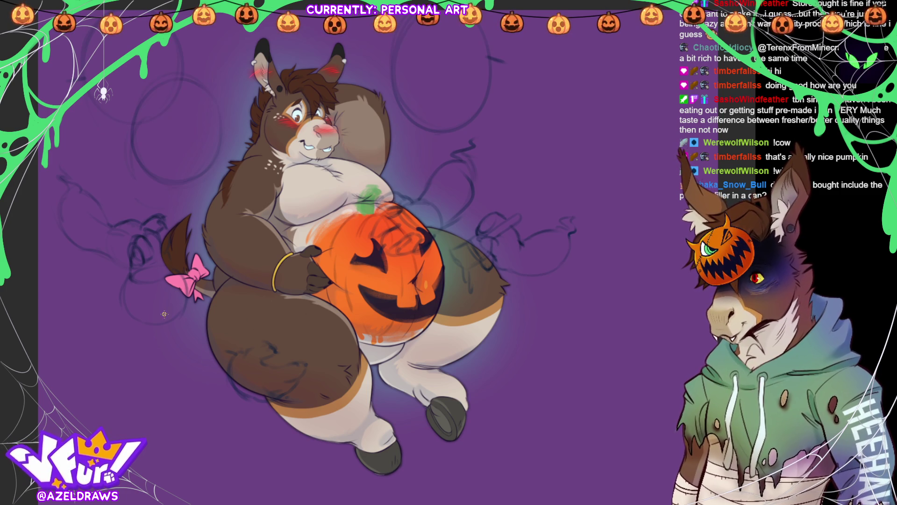
pyautogui.moveTo(286, 336)
pyautogui.mouseDown()
pyautogui.moveTo(233, 417)
pyautogui.moveTo(292, 317)
pyautogui.mouseUp()
# Step: Rotate the sketch by the lower thigh, then draw new curved sketch lines left of the leg
pyautogui.click(307, 442)
pyautogui.moveTo(285, 369)
pyautogui.mouseDown()
pyautogui.moveTo(299, 376)
pyautogui.moveTo(289, 383)
pyautogui.mouseUp()
pyautogui.click(221, 455)
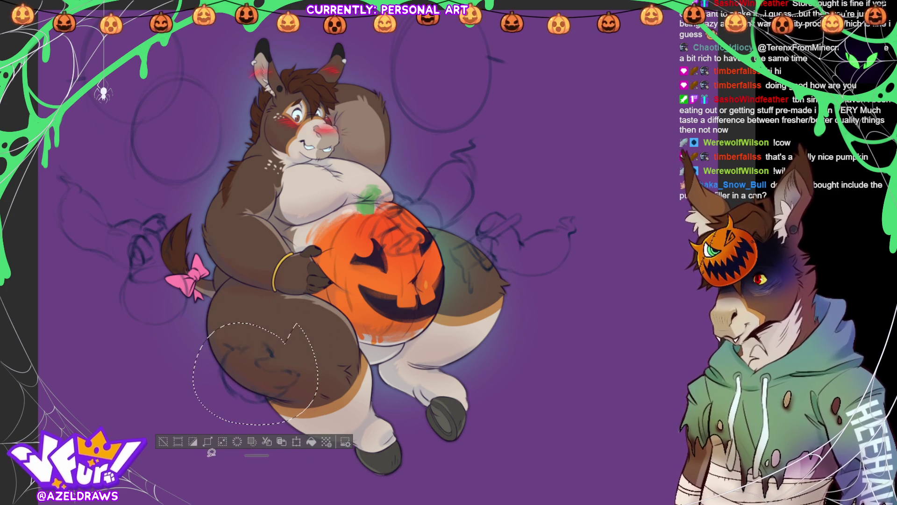
pyautogui.click(174, 441)
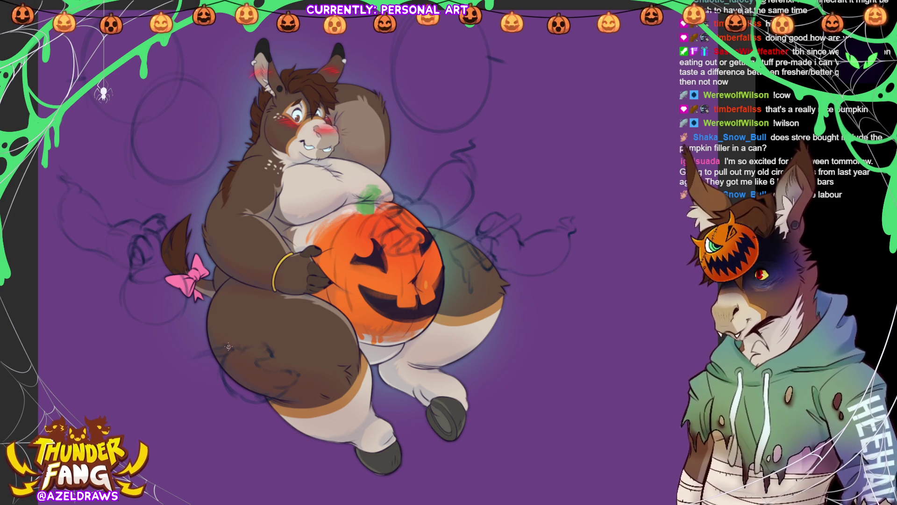
pyautogui.moveTo(208, 352); pyautogui.dragTo(153, 375)
pyautogui.moveTo(175, 416)
pyautogui.mouseDown()
pyautogui.moveTo(197, 404)
pyautogui.moveTo(218, 348)
pyautogui.moveTo(138, 373)
pyautogui.mouseUp()
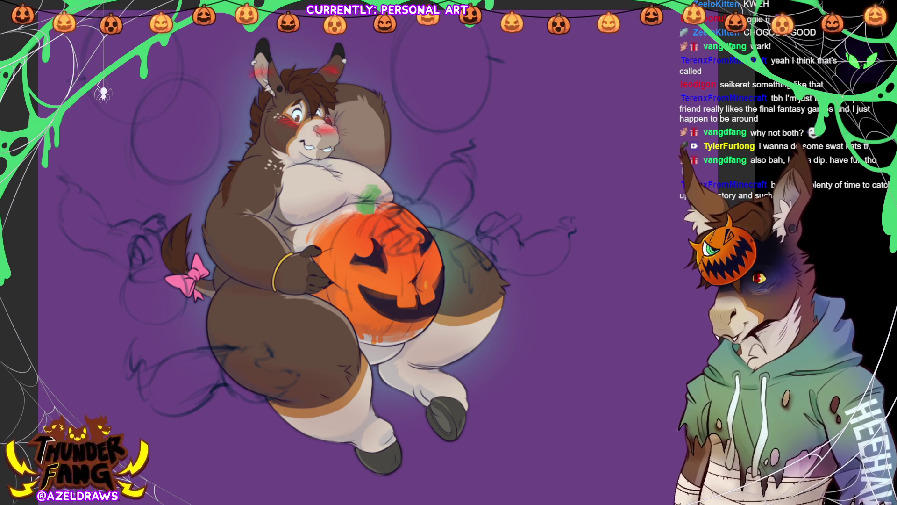
# Step: Lasso the sketch figure on the donkey's left side
pyautogui.moveTo(171, 211)
pyautogui.mouseDown()
pyautogui.moveTo(156, 193)
pyautogui.moveTo(41, 262)
pyautogui.moveTo(158, 331)
pyautogui.moveTo(207, 279)
pyautogui.mouseUp()
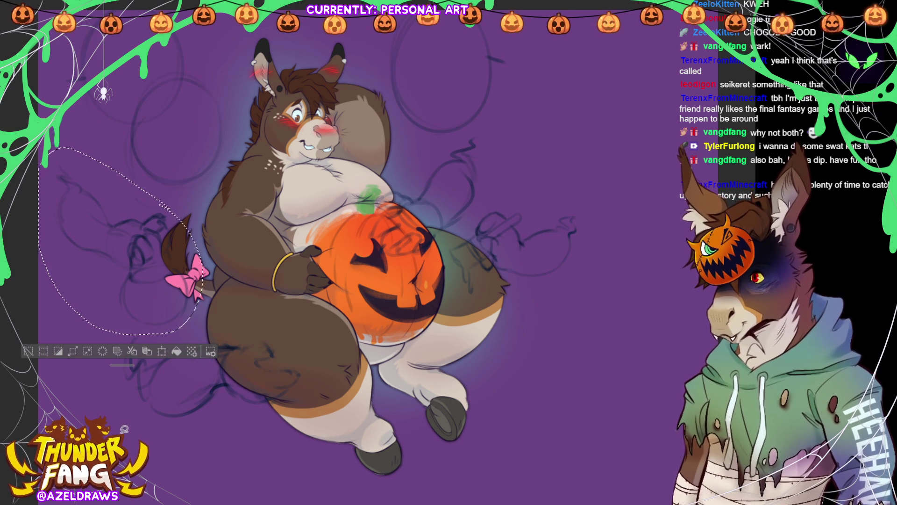
# Step: Transform the lassoed left sketch figure, moving it and nudging it into its new position
pyautogui.click(28, 351)
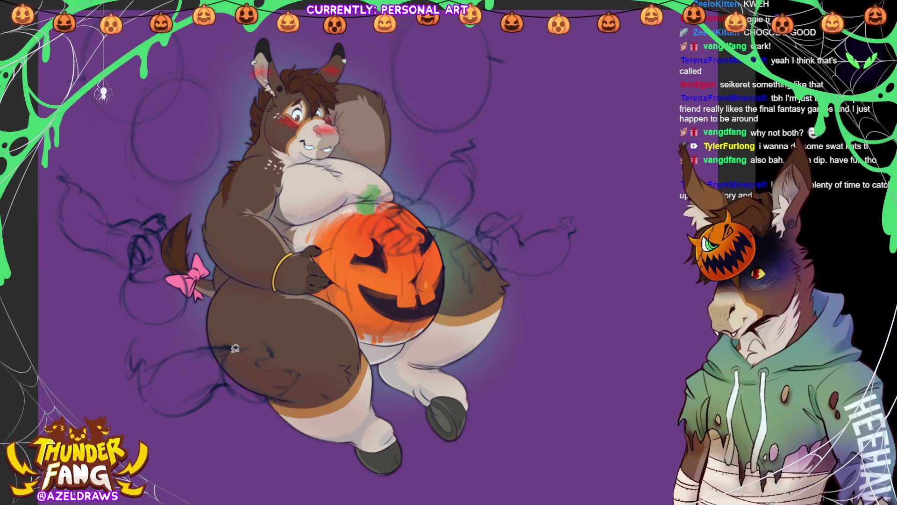
pyautogui.hotkey('ctrl', 't')
pyautogui.moveTo(156, 298)
pyautogui.mouseDown()
pyautogui.moveTo(136, 414)
pyautogui.moveTo(324, 432)
pyautogui.moveTo(537, 378)
pyautogui.moveTo(525, 411)
pyautogui.mouseUp()
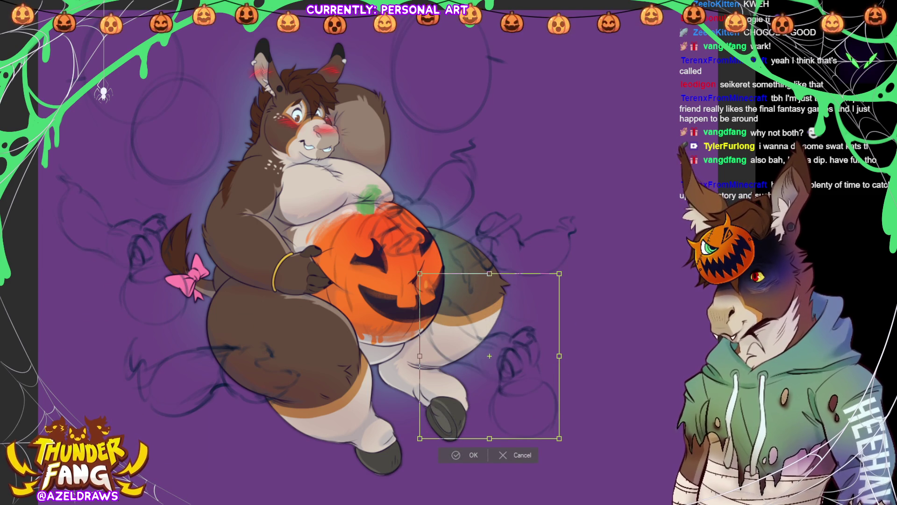
pyautogui.moveTo(415, 414)
pyautogui.mouseDown()
pyautogui.moveTo(457, 328)
pyautogui.moveTo(470, 187)
pyautogui.mouseUp()
pyautogui.moveTo(548, 138); pyautogui.dragTo(549, 137)
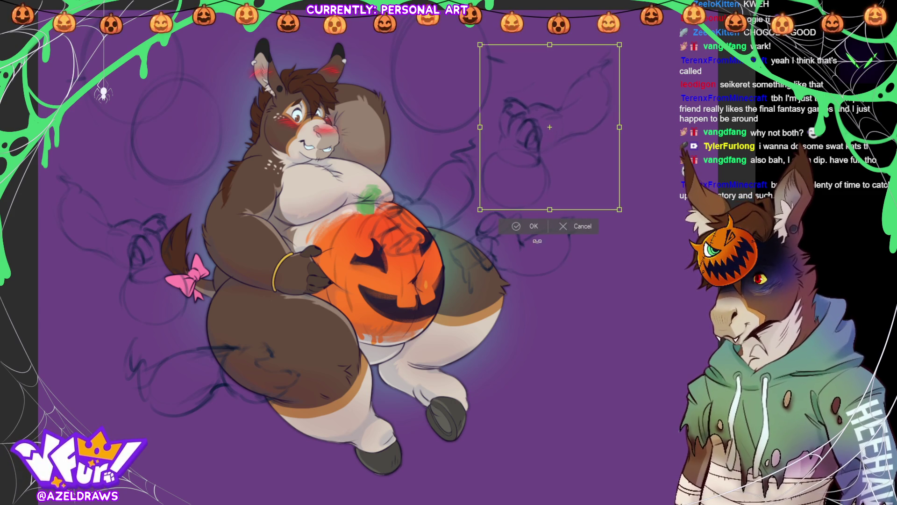
pyautogui.moveTo(538, 236); pyautogui.dragTo(539, 233)
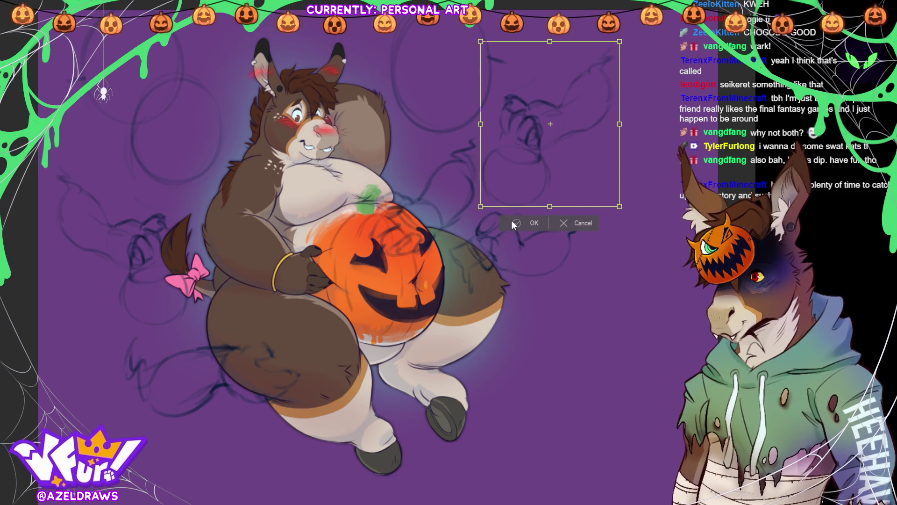
pyautogui.click(509, 222)
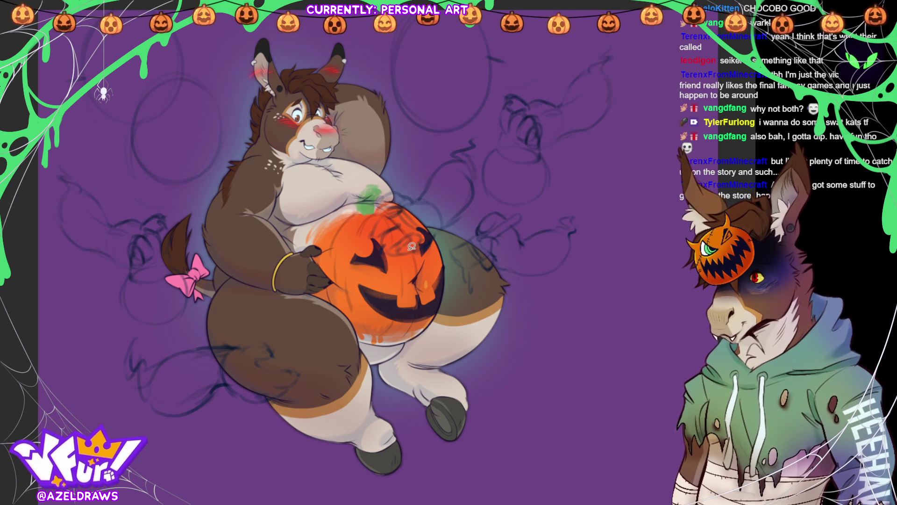
# Step: Resize and shift the sketch over the pumpkin's top
pyautogui.moveTo(426, 252)
pyautogui.mouseDown()
pyautogui.moveTo(482, 190)
pyautogui.moveTo(474, 131)
pyautogui.moveTo(360, 207)
pyautogui.moveTo(428, 260)
pyautogui.mouseUp()
pyautogui.click(457, 290)
pyautogui.moveTo(480, 128); pyautogui.dragTo(465, 138)
pyautogui.moveTo(464, 262); pyautogui.dragTo(451, 250)
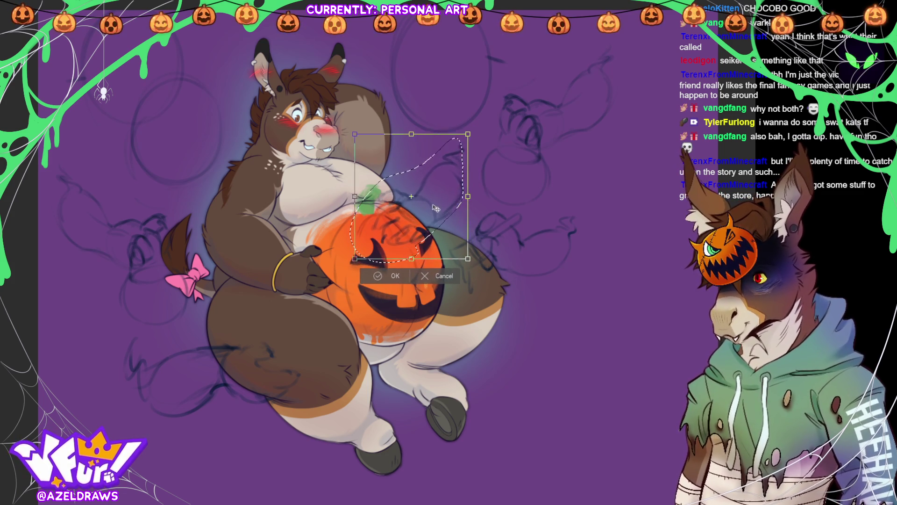
pyautogui.moveTo(451, 196)
pyautogui.mouseDown()
pyautogui.moveTo(460, 198)
pyautogui.moveTo(436, 218)
pyautogui.mouseUp()
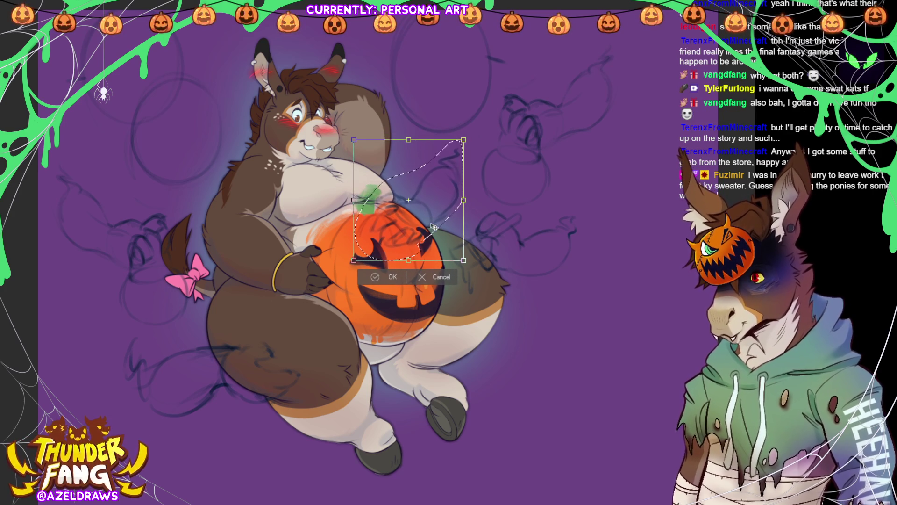
pyautogui.click(379, 278)
pyautogui.hotkey('ctrl', 'd')
# Step: Shift the lower-left bubble sketch by the leg slightly right and up
pyautogui.moveTo(279, 338)
pyautogui.mouseDown()
pyautogui.moveTo(121, 331)
pyautogui.moveTo(318, 347)
pyautogui.moveTo(283, 322)
pyautogui.mouseUp()
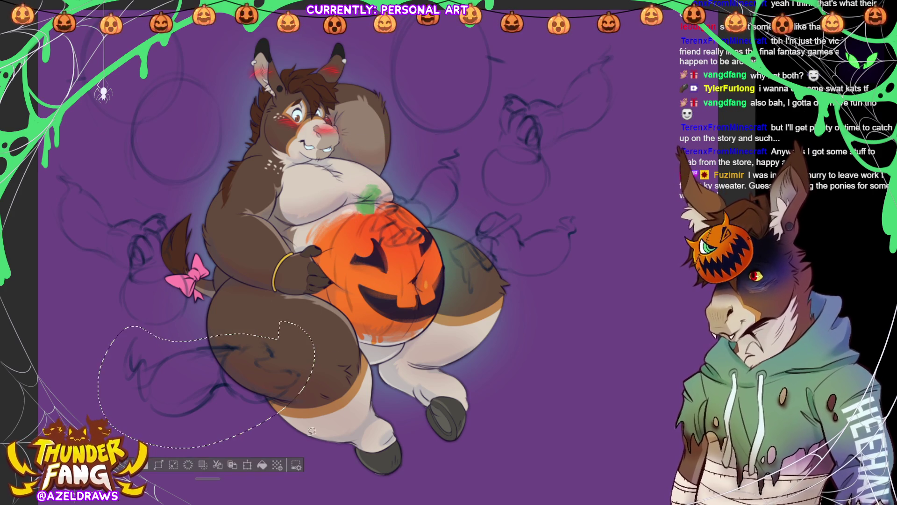
pyautogui.click(261, 464)
pyautogui.moveTo(289, 389)
pyautogui.mouseDown()
pyautogui.moveTo(282, 377)
pyautogui.moveTo(286, 390)
pyautogui.mouseUp()
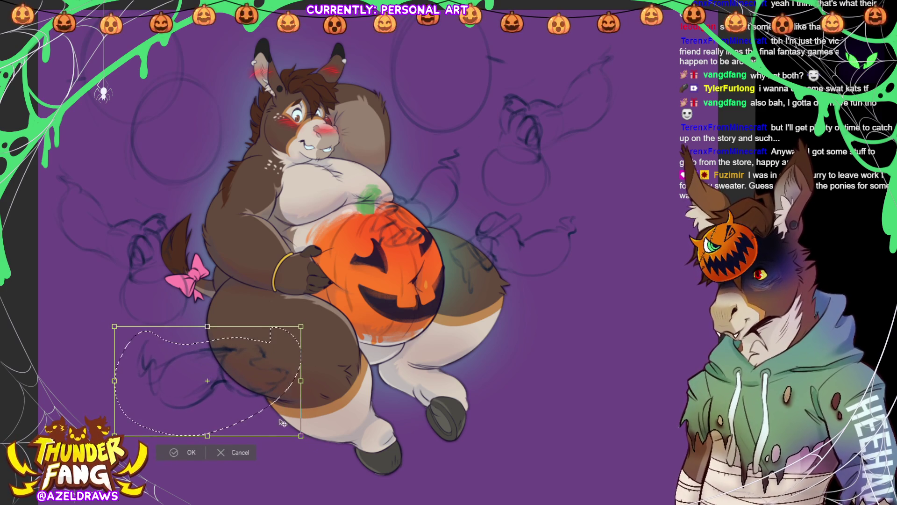
pyautogui.click(173, 453)
pyautogui.hotkey('ctrl', 'd')
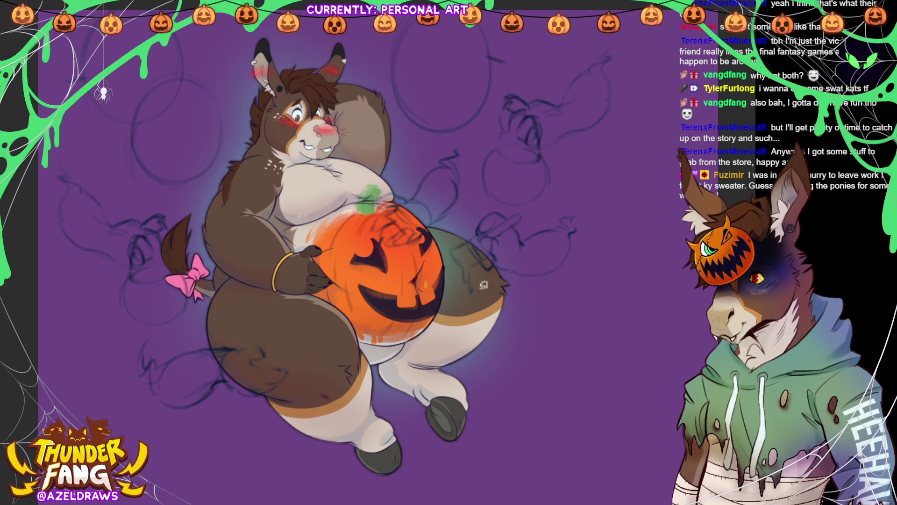
# Step: Slightly reshape the upper-right bubble sketch
pyautogui.moveTo(529, 89)
pyautogui.mouseDown()
pyautogui.moveTo(474, 182)
pyautogui.moveTo(549, 194)
pyautogui.moveTo(638, 75)
pyautogui.moveTo(535, 91)
pyautogui.mouseUp()
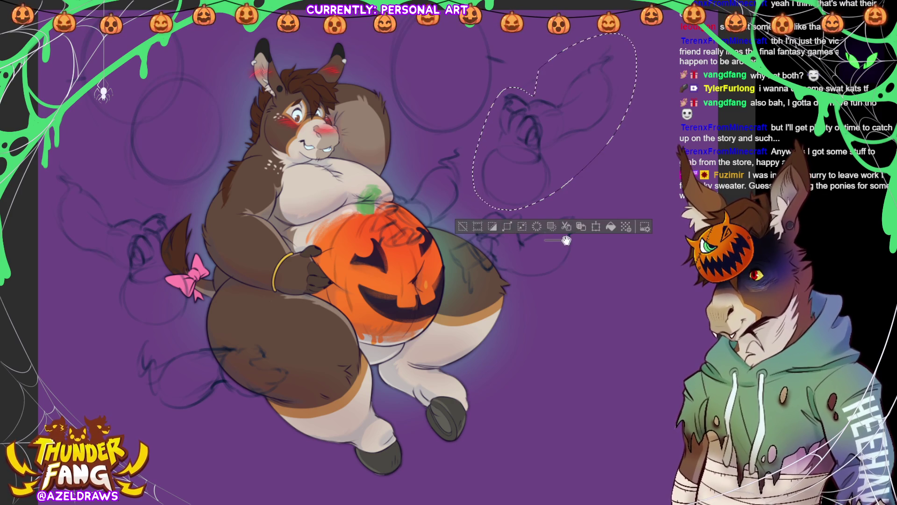
pyautogui.click(595, 226)
pyautogui.moveTo(625, 121); pyautogui.dragTo(619, 120)
pyautogui.click(520, 222)
pyautogui.click(484, 222)
# Step: Enlarge the lower circle of the upper-right bubble sketch
pyautogui.moveTo(510, 143)
pyautogui.mouseDown()
pyautogui.moveTo(480, 177)
pyautogui.moveTo(549, 194)
pyautogui.moveTo(542, 152)
pyautogui.moveTo(509, 143)
pyautogui.mouseUp()
pyautogui.click(568, 226)
pyautogui.moveTo(515, 208); pyautogui.dragTo(516, 222)
pyautogui.click(484, 234)
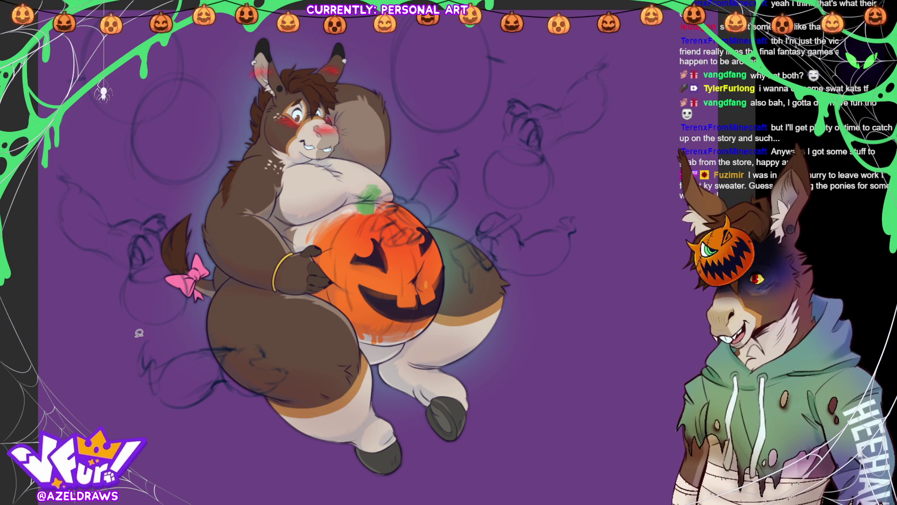
pyautogui.moveTo(152, 204)
pyautogui.mouseDown()
pyautogui.moveTo(116, 181)
pyautogui.moveTo(52, 269)
pyautogui.moveTo(146, 330)
pyautogui.moveTo(200, 238)
pyautogui.moveTo(158, 199)
pyautogui.mouseUp()
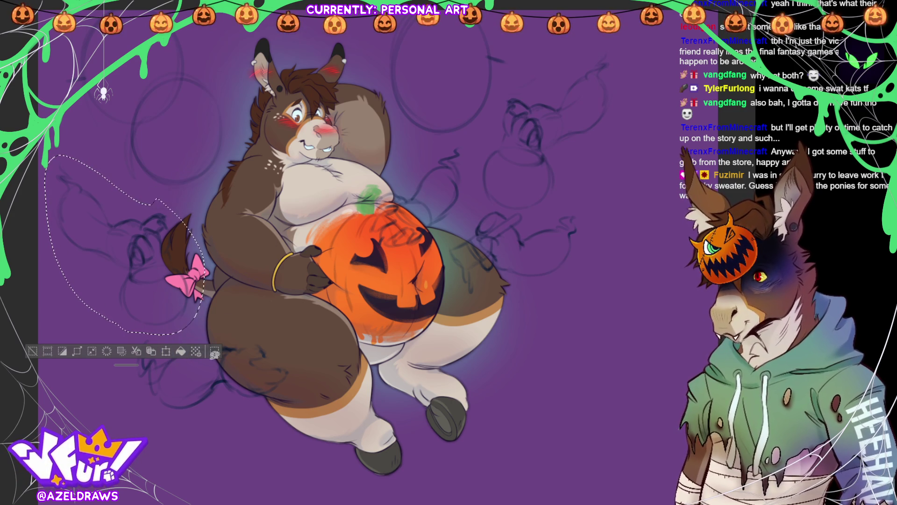
# Step: Clear the left bubble sketch, then move the upper-right sketch beside the tail, mirrored and tilted about 15°
pyautogui.click(196, 352)
pyautogui.hotkey('ctrl', 'd')
pyautogui.moveTo(533, 92)
pyautogui.mouseDown()
pyautogui.moveTo(509, 89)
pyautogui.moveTo(488, 203)
pyautogui.moveTo(537, 213)
pyautogui.moveTo(612, 37)
pyautogui.mouseUp()
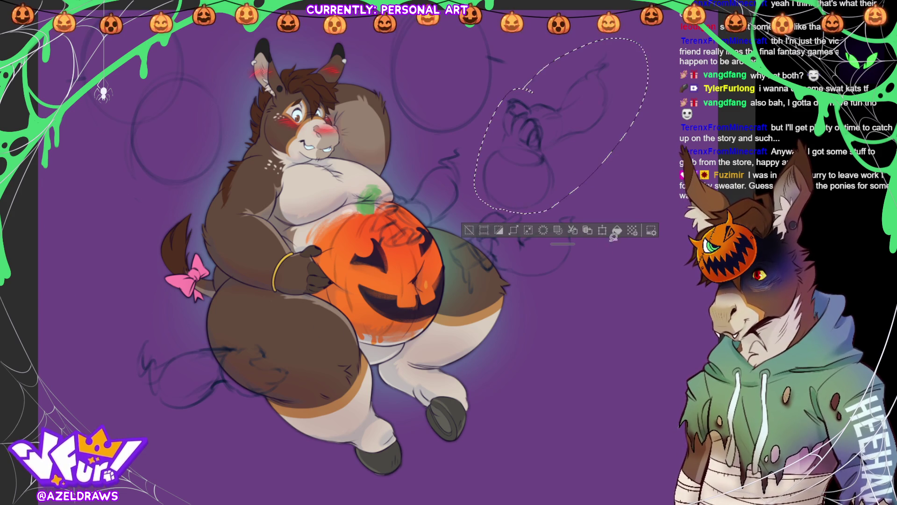
pyautogui.click(603, 230)
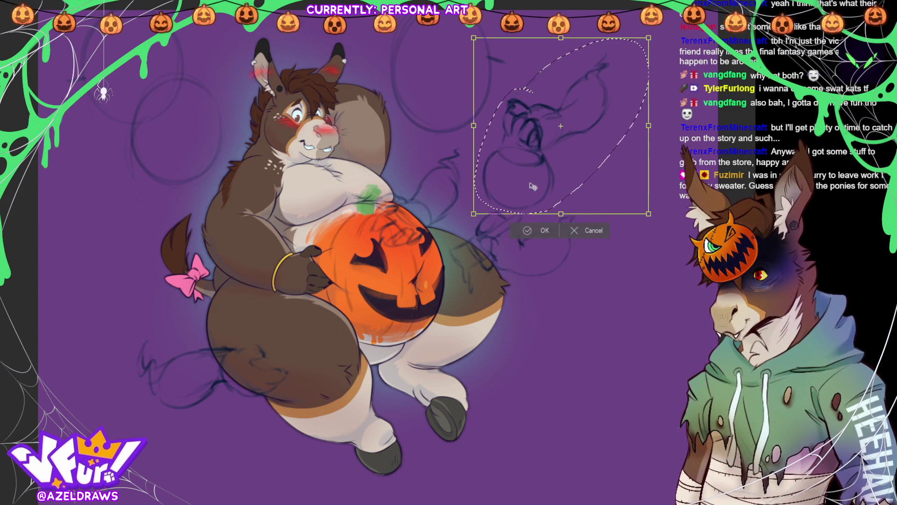
pyautogui.moveTo(533, 148); pyautogui.dragTo(237, 280)
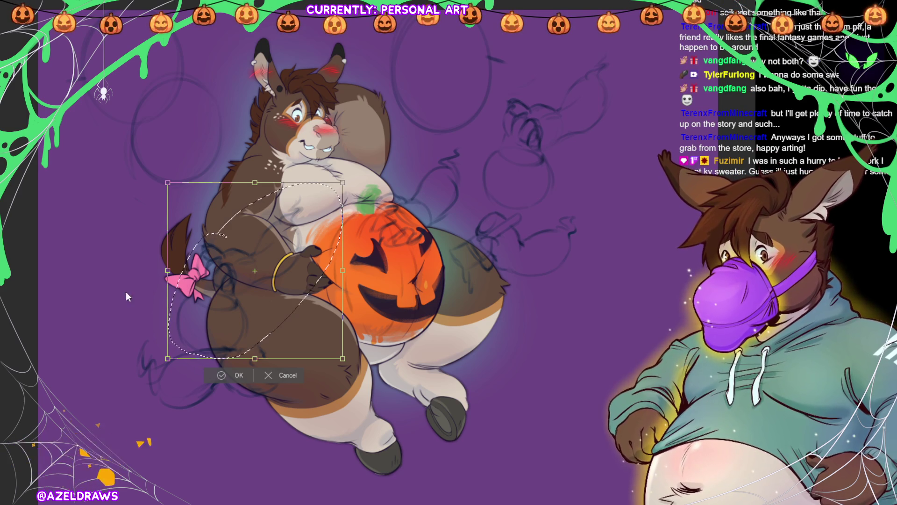
pyautogui.moveTo(295, 281); pyautogui.dragTo(134, 262)
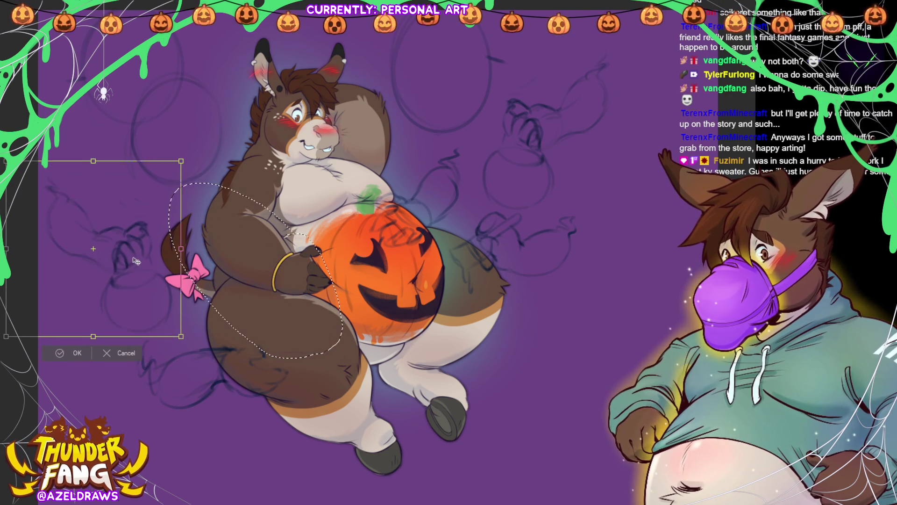
pyautogui.moveTo(206, 224); pyautogui.dragTo(208, 272)
pyautogui.moveTo(140, 262); pyautogui.dragTo(143, 236)
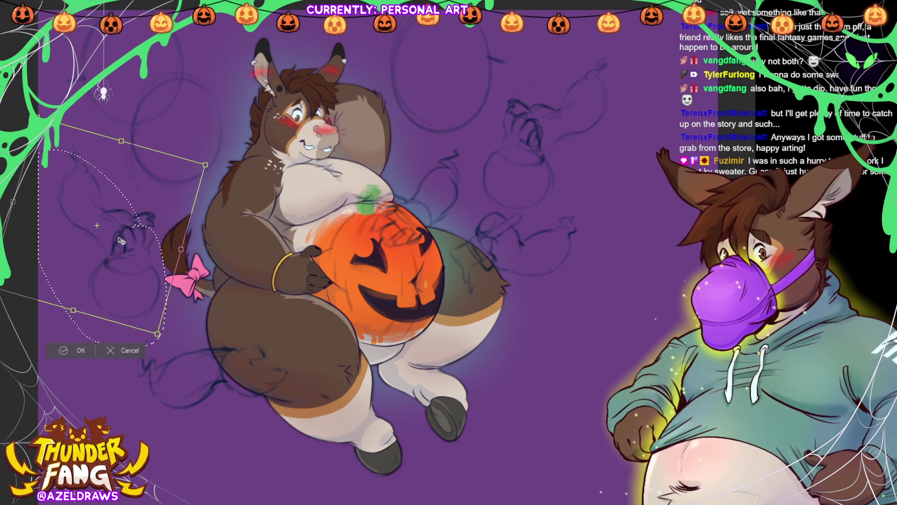
pyautogui.click(70, 350)
pyautogui.click(6, 340)
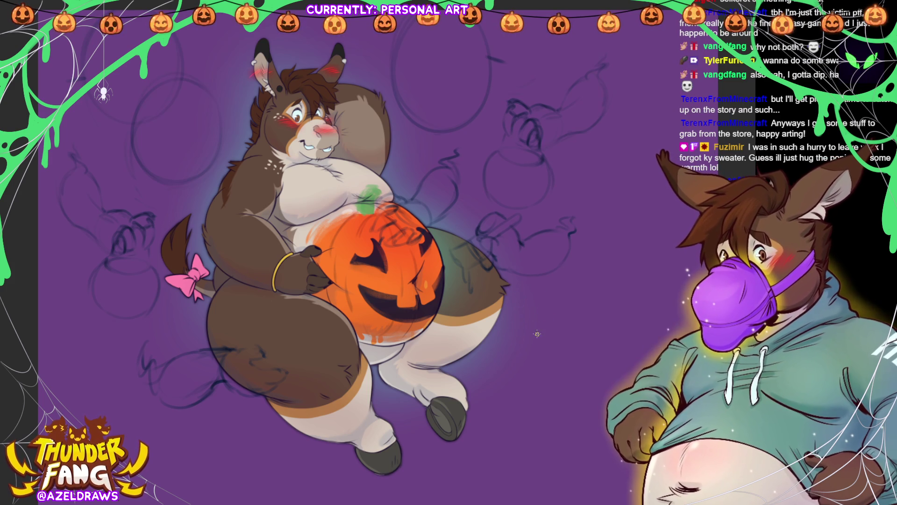
# Step: Sketch a new oval bubble outline and draw a navy oval bubble in the upper-left corner
pyautogui.moveTo(581, 309)
pyautogui.mouseDown()
pyautogui.moveTo(572, 383)
pyautogui.moveTo(504, 358)
pyautogui.moveTo(587, 332)
pyautogui.moveTo(593, 312)
pyautogui.mouseUp()
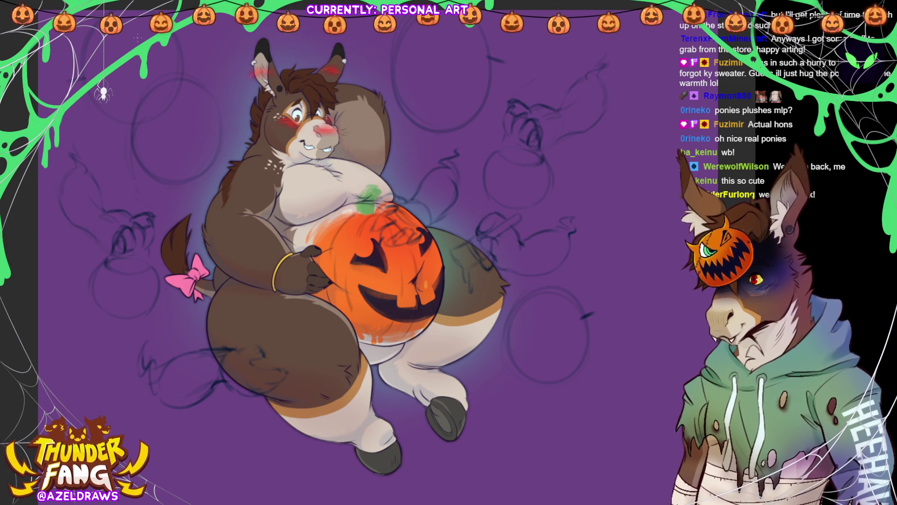
pyautogui.moveTo(132, 69)
pyautogui.mouseDown()
pyautogui.moveTo(181, 106)
pyautogui.moveTo(179, 140)
pyautogui.moveTo(175, 122)
pyautogui.mouseUp()
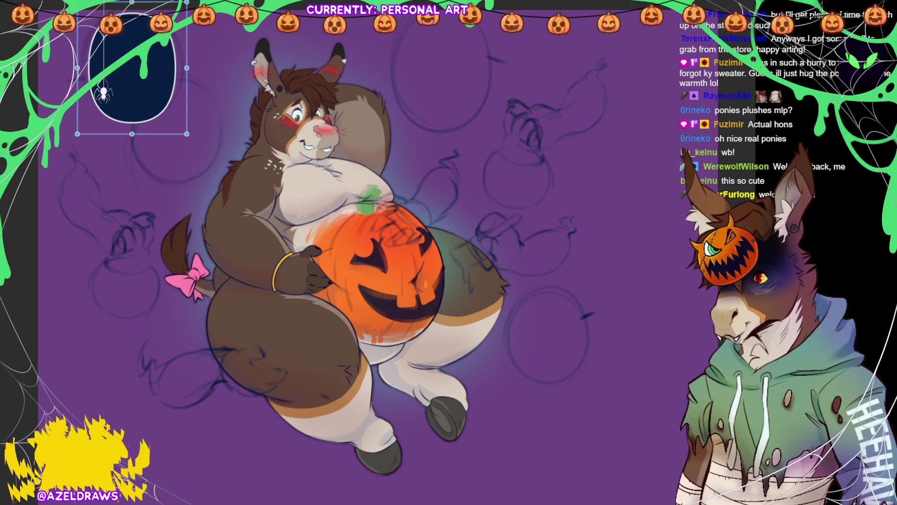
# Step: Stretch the top-left navy oval wider and add a second oval lobe to that bubble
pyautogui.moveTo(187, 67)
pyautogui.mouseDown()
pyautogui.moveTo(197, 68)
pyautogui.moveTo(146, 75)
pyautogui.mouseUp()
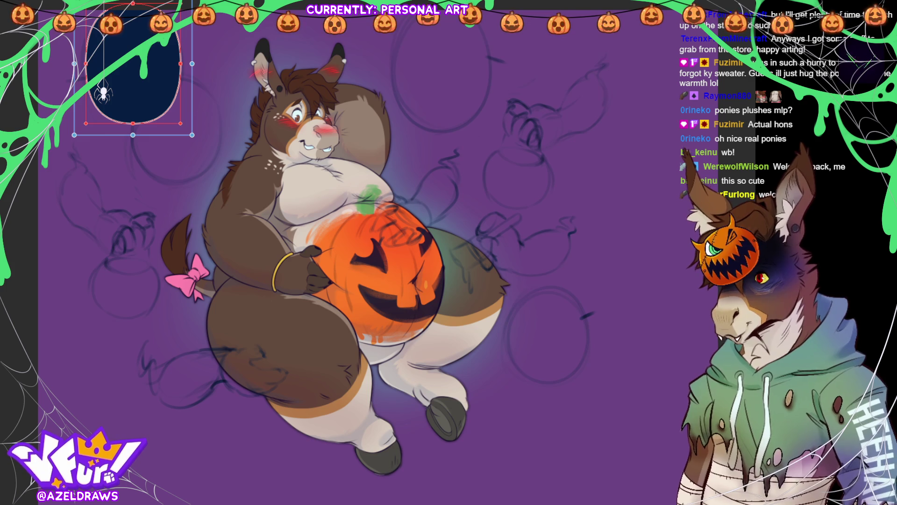
pyautogui.press('Return')
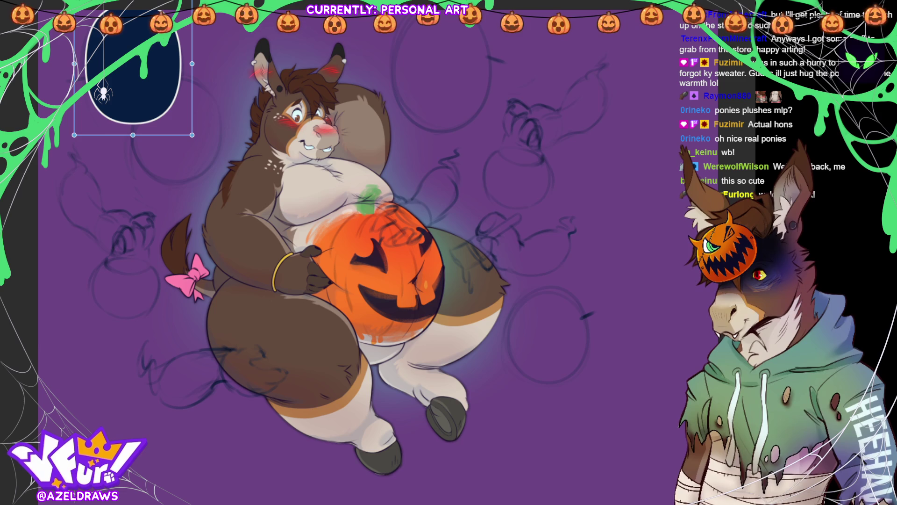
pyautogui.hotkey('ctrl', 'd')
pyautogui.moveTo(136, 78)
pyautogui.mouseDown()
pyautogui.moveTo(181, 122)
pyautogui.moveTo(206, 187)
pyautogui.moveTo(217, 184)
pyautogui.mouseUp()
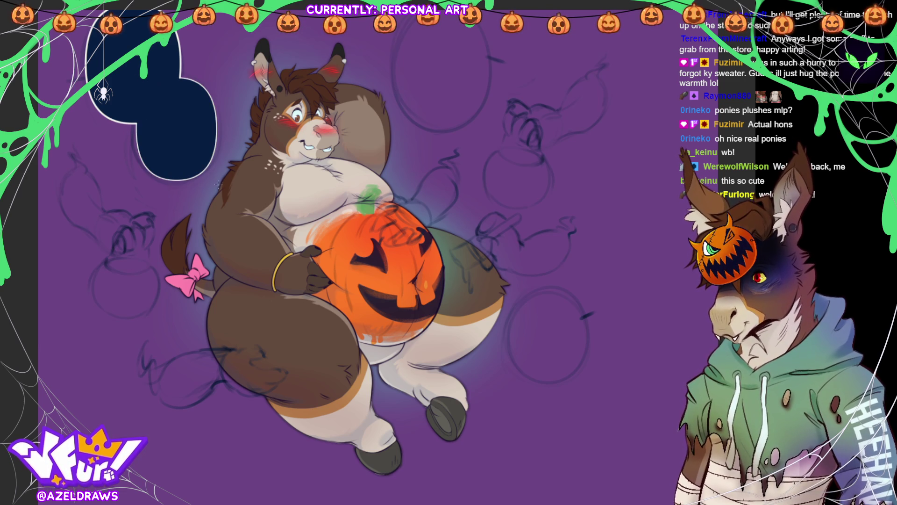
pyautogui.hotkey('ctrl', 'z')
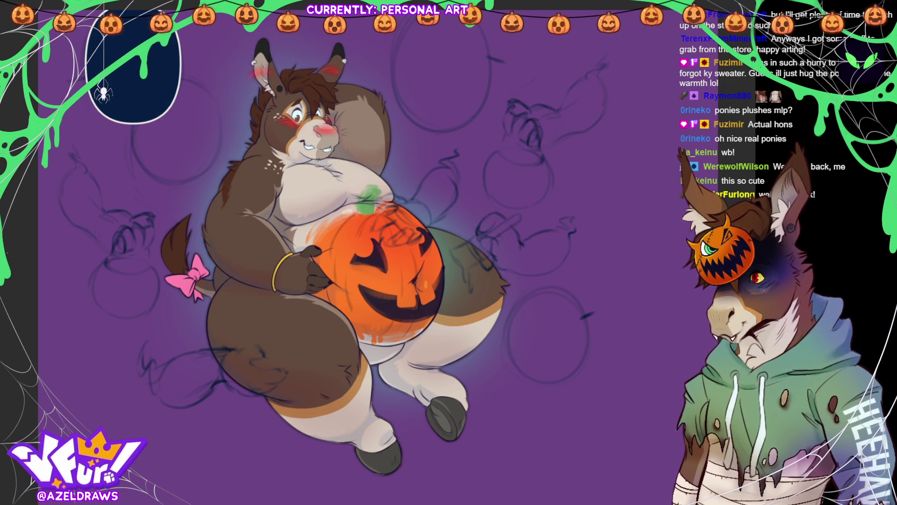
pyautogui.hotkey('ctrl', 't')
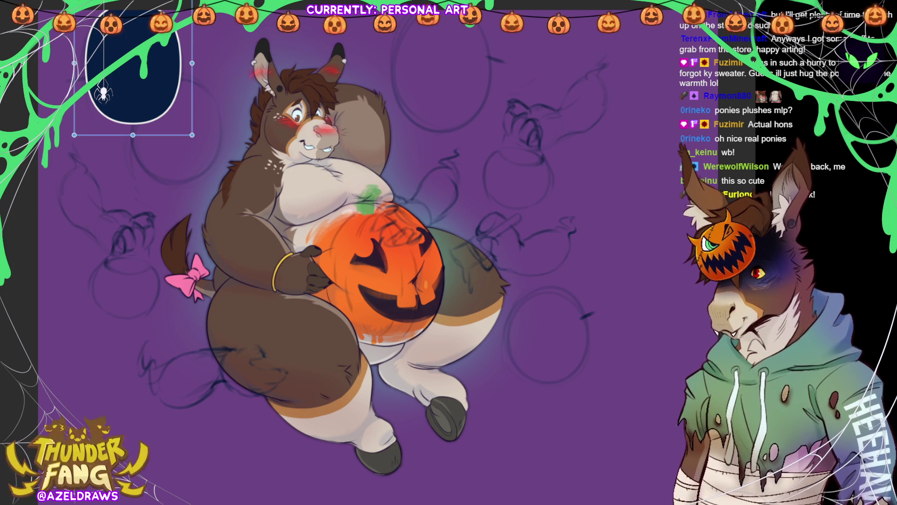
pyautogui.press('Return')
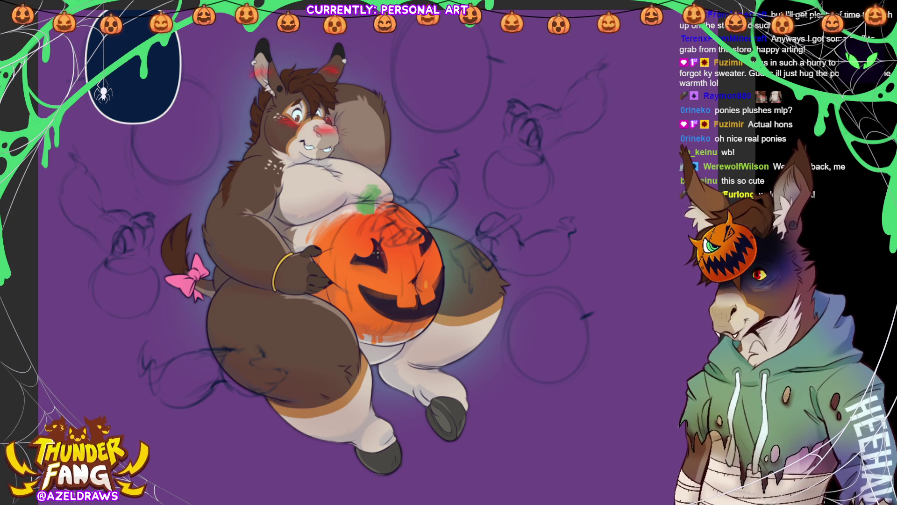
pyautogui.moveTo(134, 75); pyautogui.dragTo(175, 128)
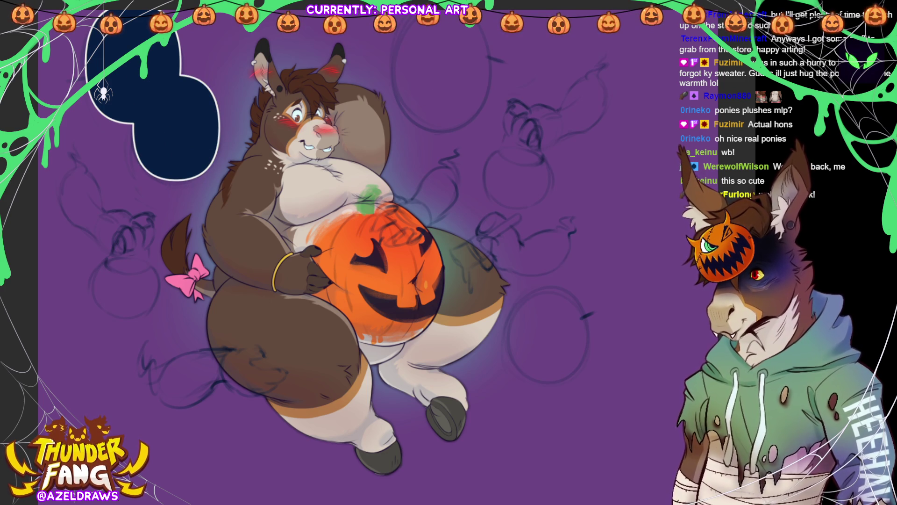
# Step: Add a navy oval bubble at the top centre, widened to the left and stretched downward
pyautogui.moveTo(398, 37); pyautogui.dragTo(519, 166)
pyautogui.hotkey('ctrl', 't')
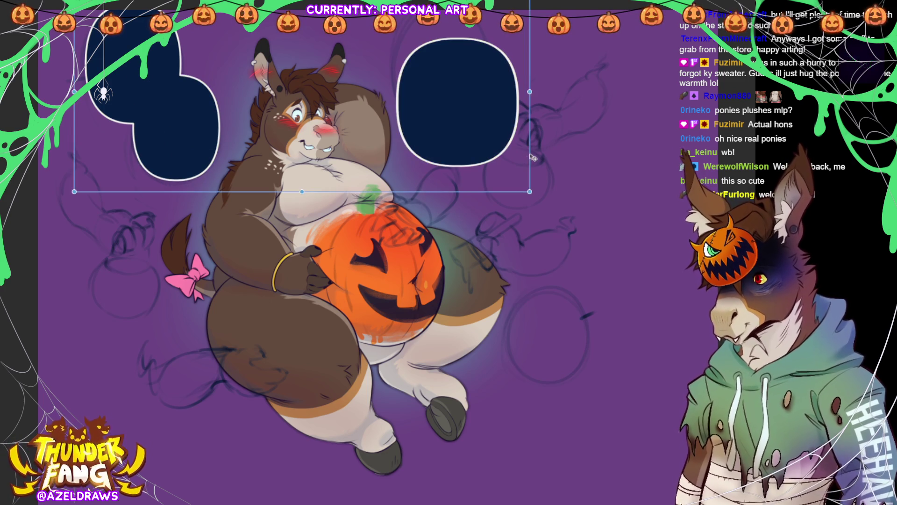
pyautogui.hotkey('ctrl', 'z')
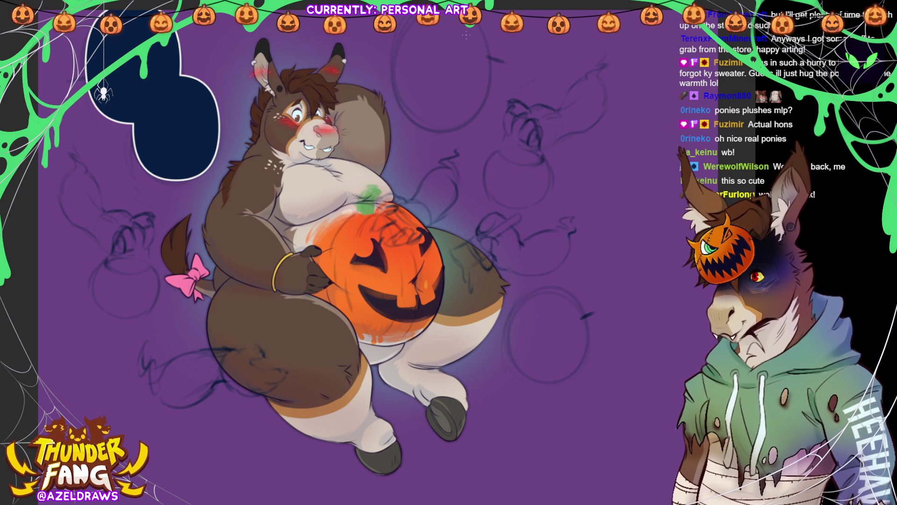
pyautogui.moveTo(400, 14); pyautogui.dragTo(491, 128)
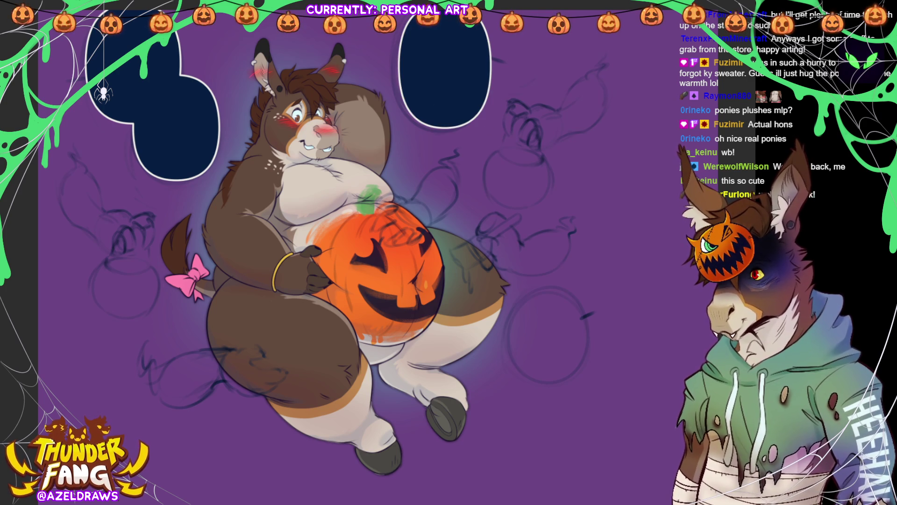
pyautogui.press('o')
pyautogui.click(413, 78)
pyautogui.moveTo(385, 65); pyautogui.dragTo(379, 67)
pyautogui.moveTo(441, 138); pyautogui.dragTo(441, 144)
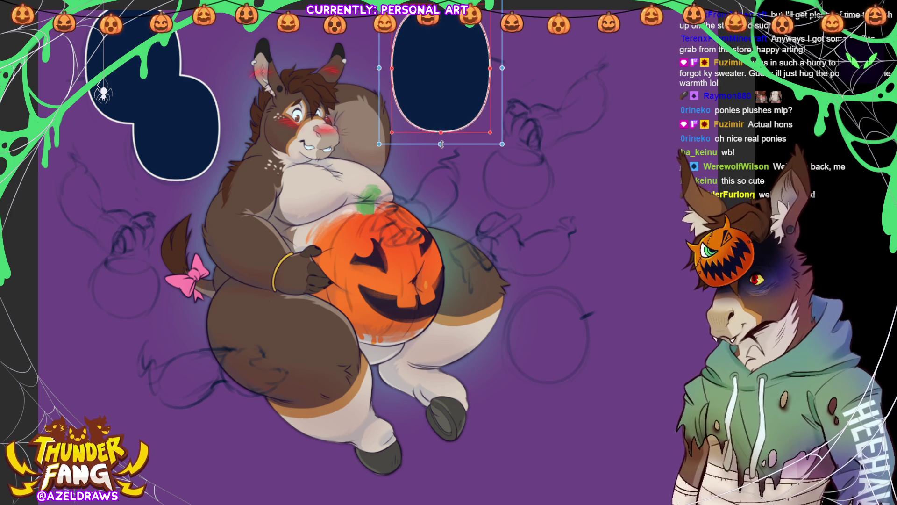
pyautogui.press('Return')
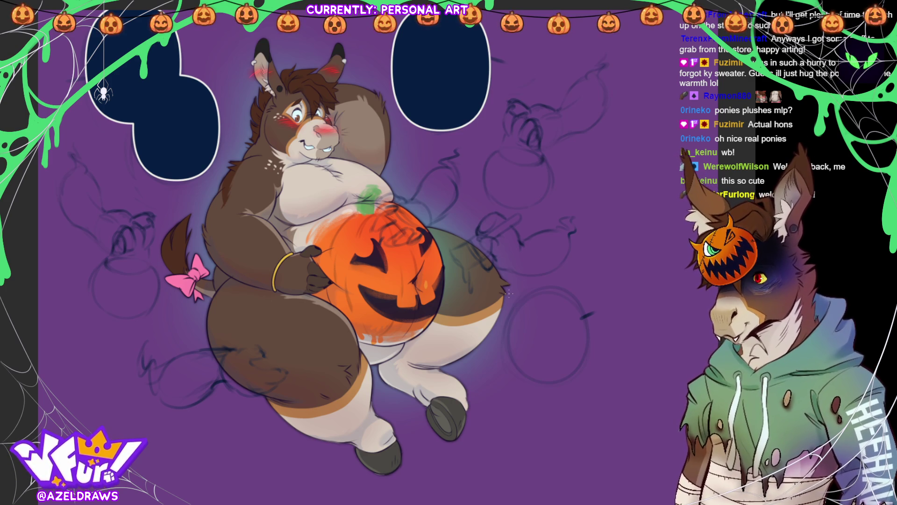
# Step: Add an oval bubble beside the donkey's legs at lower right and nudge it slightly up
pyautogui.moveTo(509, 293); pyautogui.dragTo(594, 386)
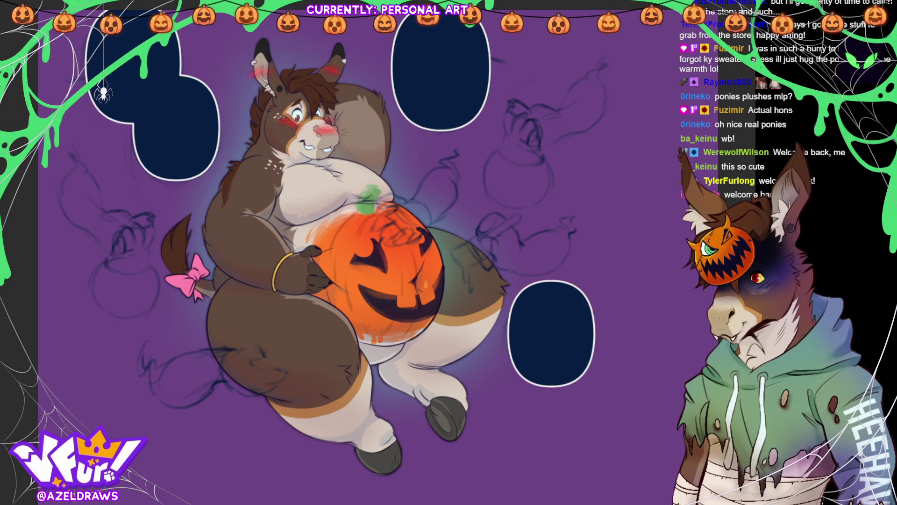
pyautogui.moveTo(113, 356); pyautogui.dragTo(220, 448)
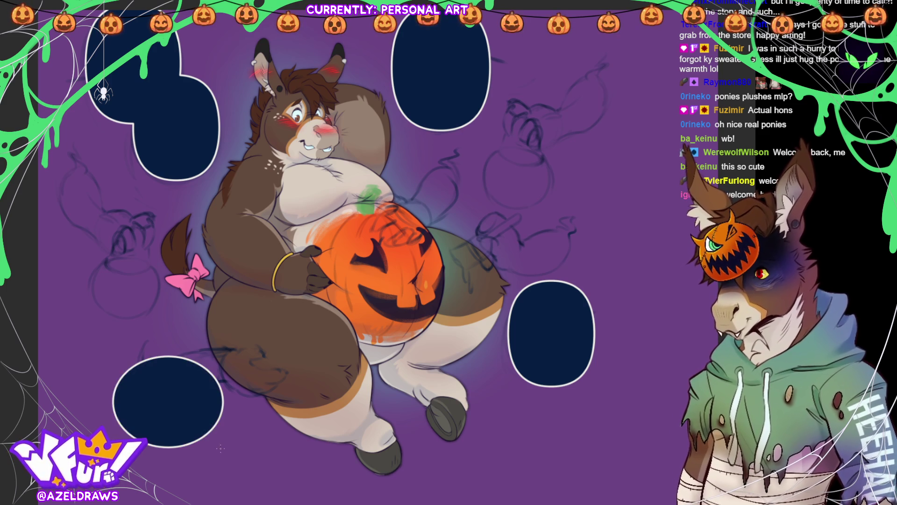
pyautogui.hotkey('ctrl', 'z')
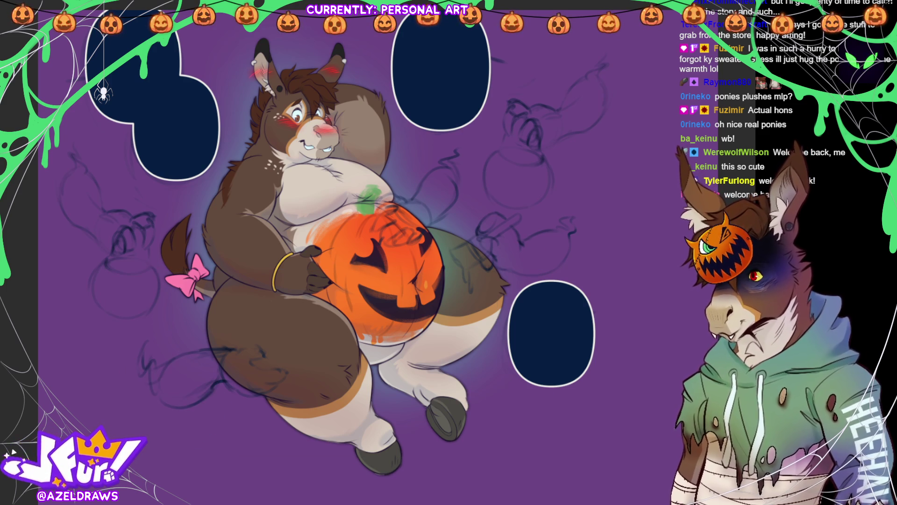
pyautogui.click(546, 381)
pyautogui.moveTo(526, 374); pyautogui.dragTo(528, 369)
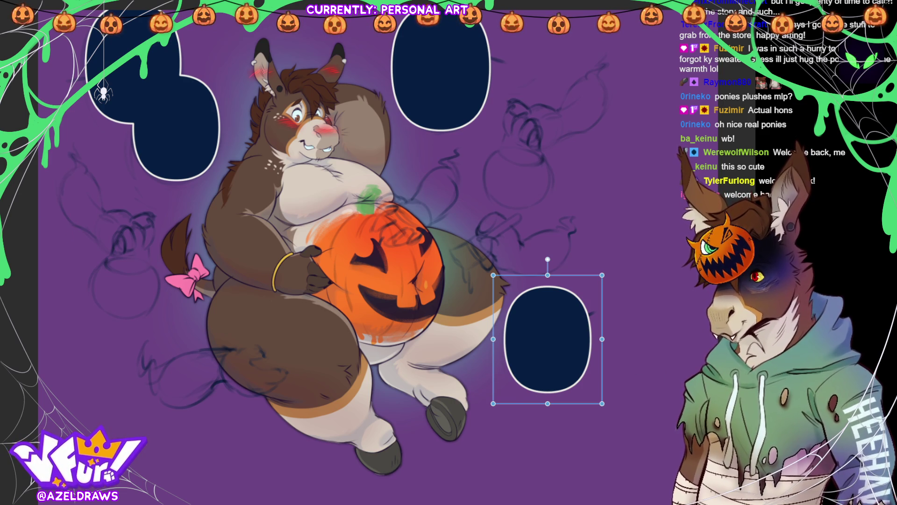
pyautogui.press('Return')
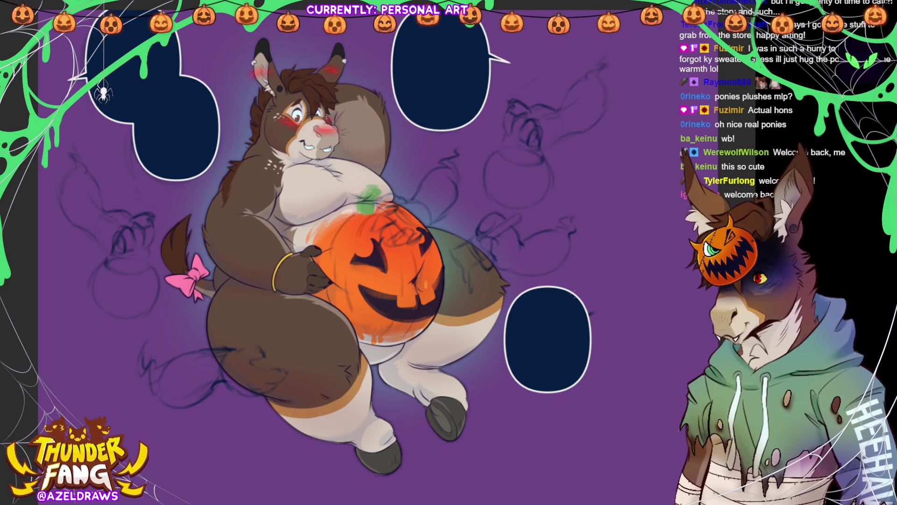
# Step: Draw small pointed tails on the top-left bubble's left side, the top-centre bubble's right edge and the lower-right bubble
pyautogui.hotkey('ctrl', 't')
pyautogui.press('Escape')
pyautogui.moveTo(479, 107)
pyautogui.mouseDown()
pyautogui.moveTo(499, 100)
pyautogui.moveTo(482, 111)
pyautogui.mouseUp()
pyautogui.hotkey('ctrl', 't')
pyautogui.hotkey('ctrl', 'z')
pyautogui.moveTo(100, 104); pyautogui.dragTo(74, 100)
pyautogui.hotkey('ctrl', 'z')
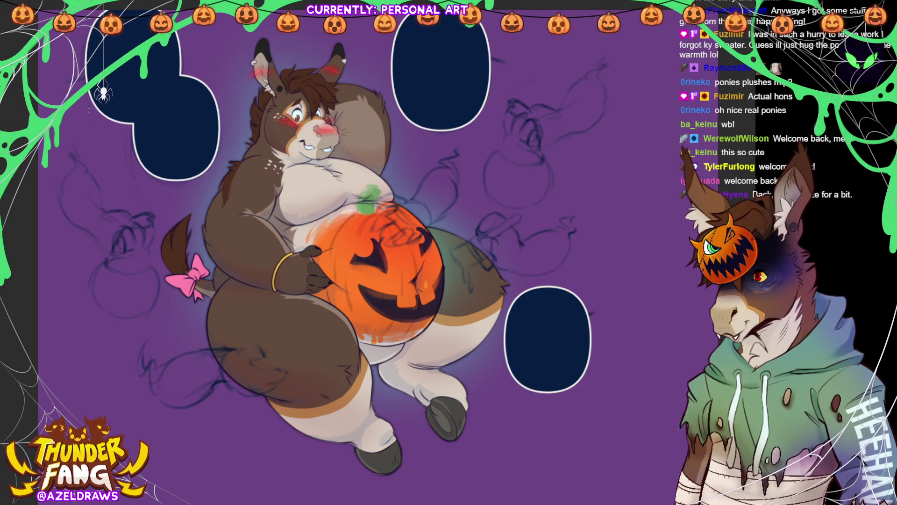
pyautogui.hotkey('ctrl', 'shift', 'z')
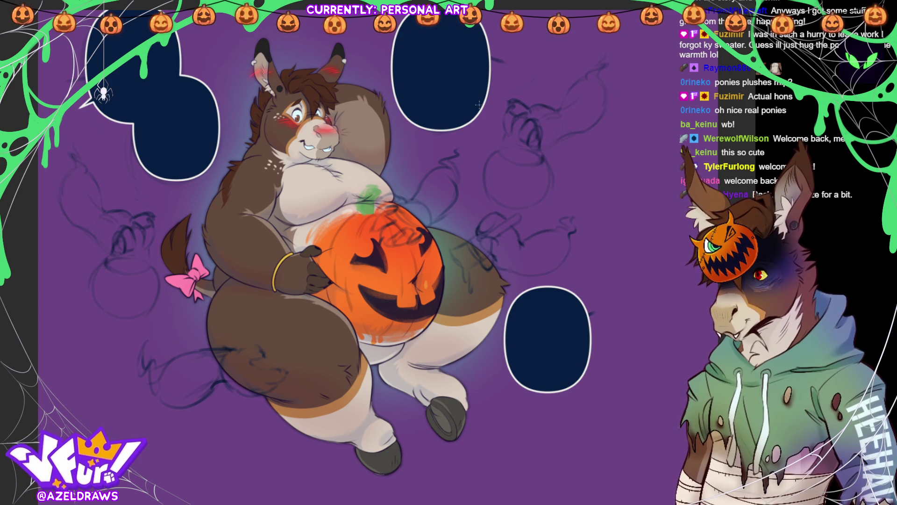
pyautogui.moveTo(496, 99); pyautogui.dragTo(498, 108)
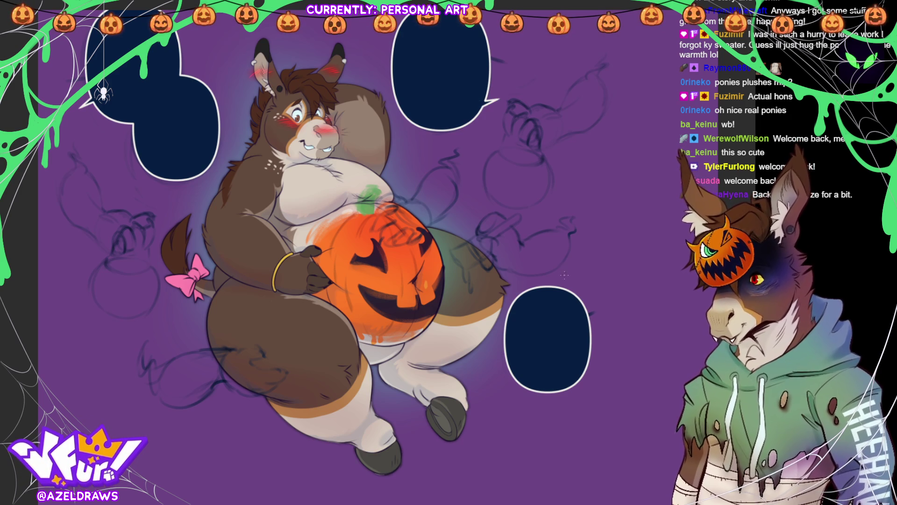
pyautogui.moveTo(579, 323); pyautogui.dragTo(597, 303)
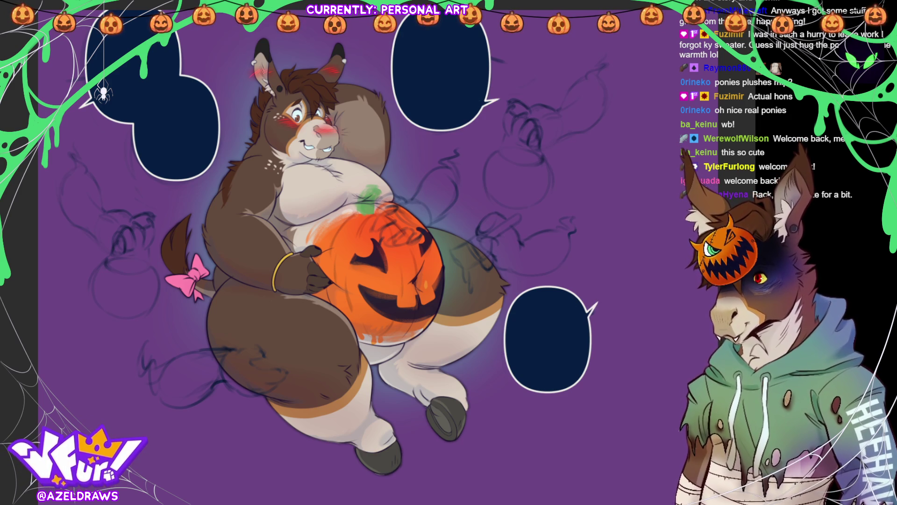
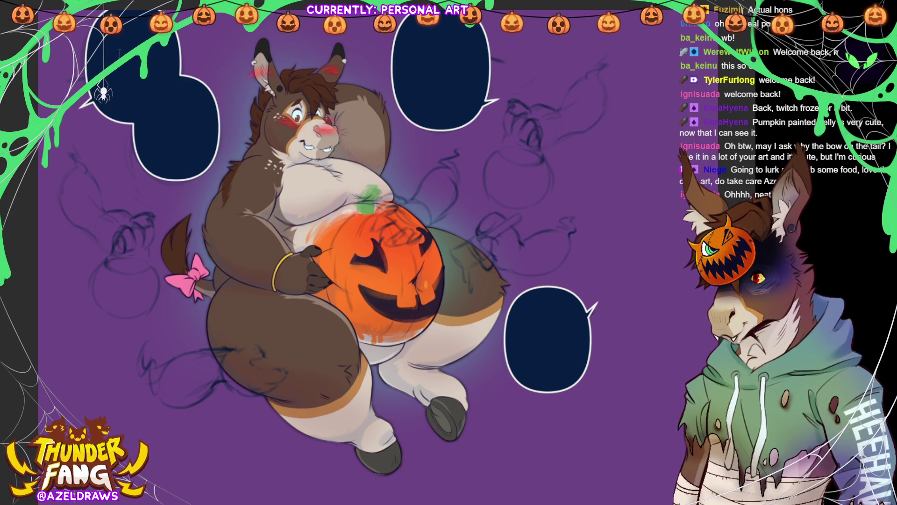
# Step: Place 'YOUR HALLOWEEN COSTUME DOESN'T FIT?' as text inside the top-left speech bubble
pyautogui.click(132, 65)
pyautogui.write("YOUR HALLOWEEN COSTUME DOESN'T FIT?")
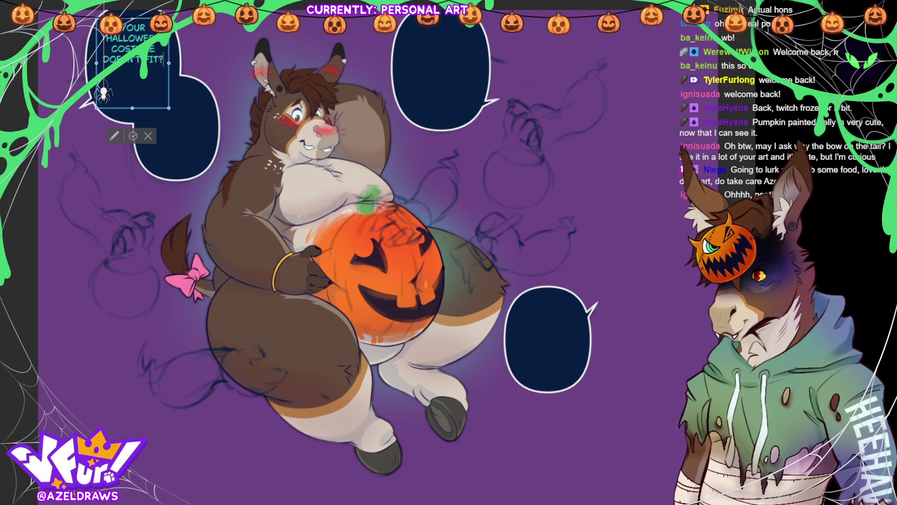
# Step: Resize the top-left bubble's text box so it sits within the bubble
pyautogui.click(127, 89)
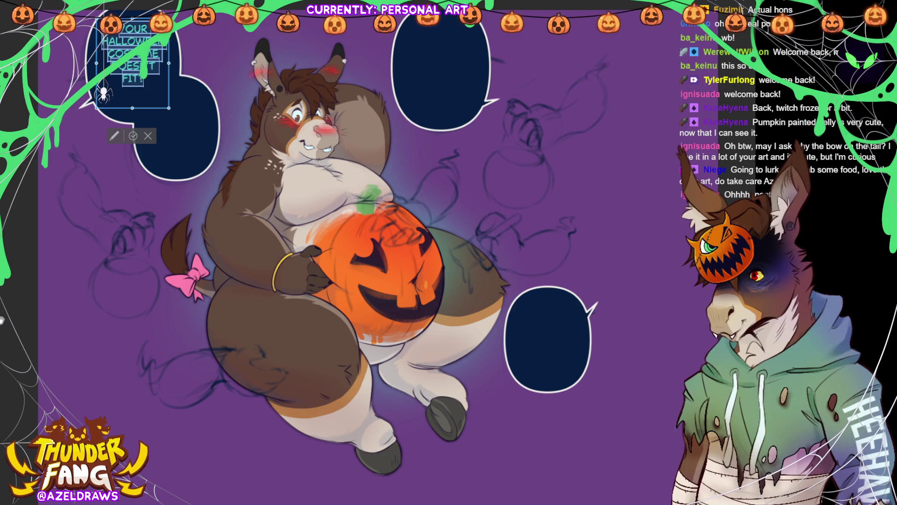
pyautogui.moveTo(132, 108)
pyautogui.mouseDown()
pyautogui.moveTo(133, 92)
pyautogui.moveTo(147, 122)
pyautogui.mouseUp()
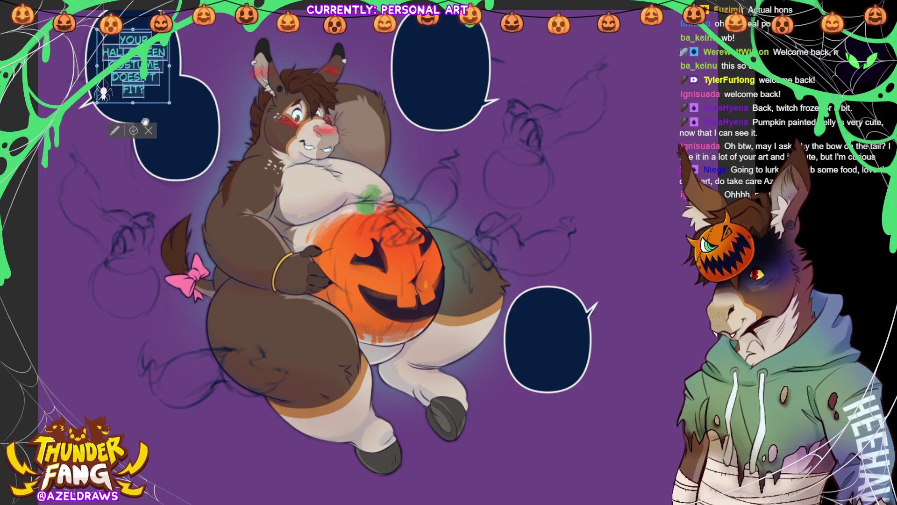
pyautogui.click(134, 131)
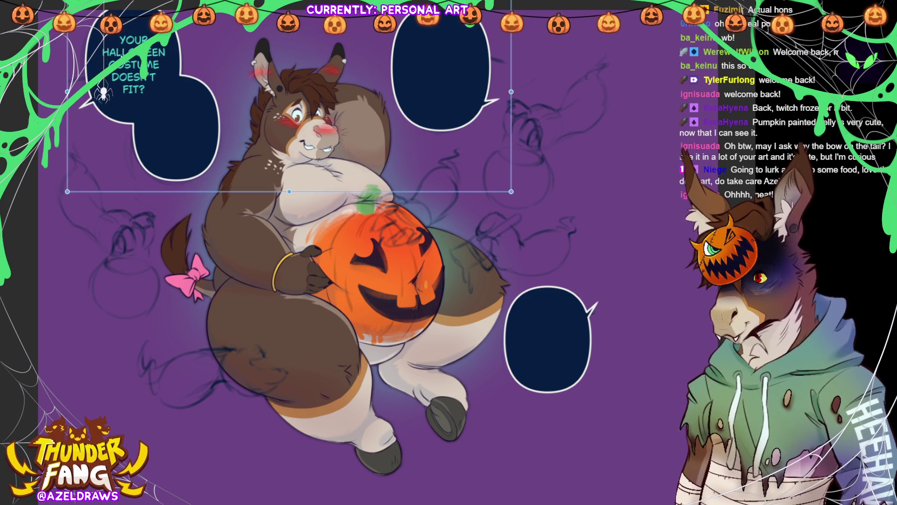
pyautogui.press('Delete')
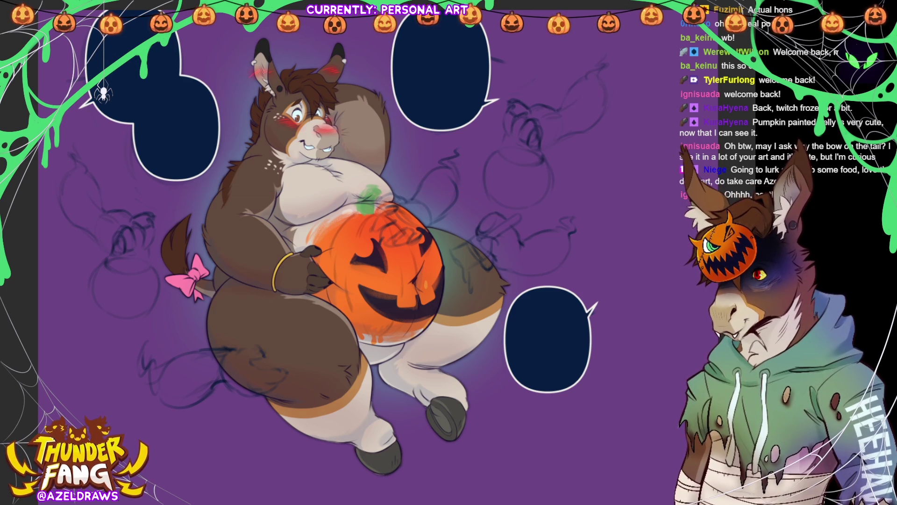
pyautogui.hotkey('ctrl', 'z')
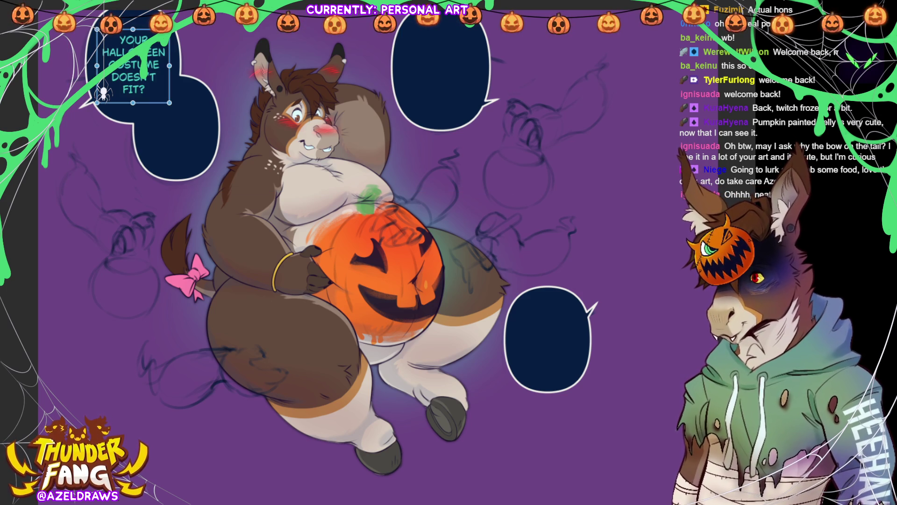
pyautogui.moveTo(133, 28); pyautogui.dragTo(132, 17)
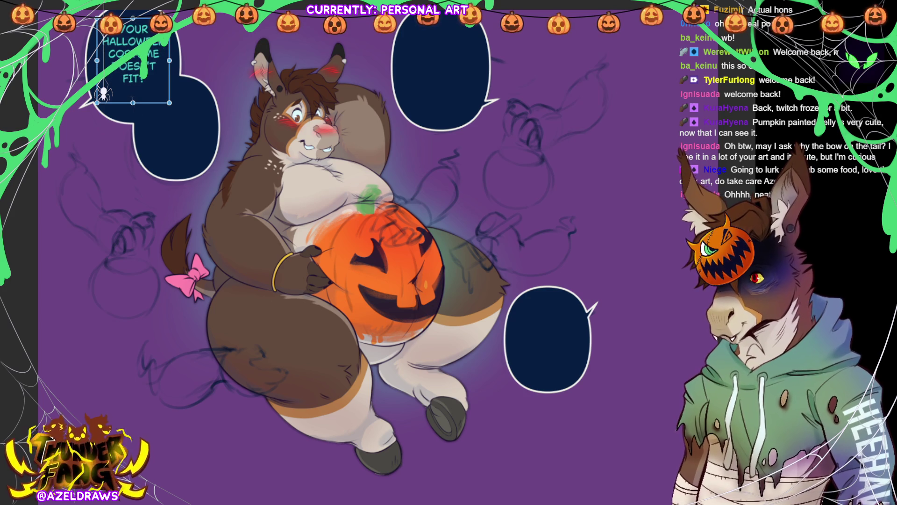
pyautogui.moveTo(133, 103); pyautogui.dragTo(133, 117)
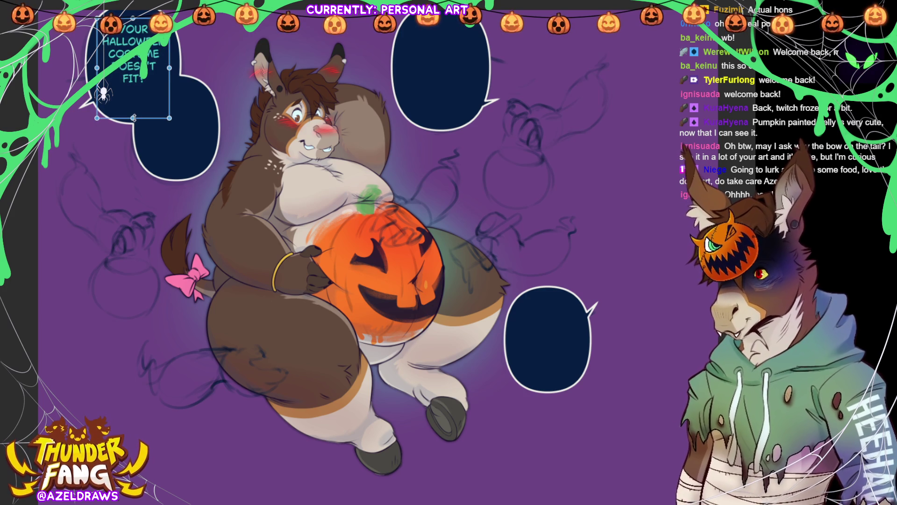
# Step: Reword it to '…I HEARD YOUR HALLOWEEN COSTUME DOESN'T FIT ANYMORE?', opening with the donkey's name
pyautogui.click(150, 76)
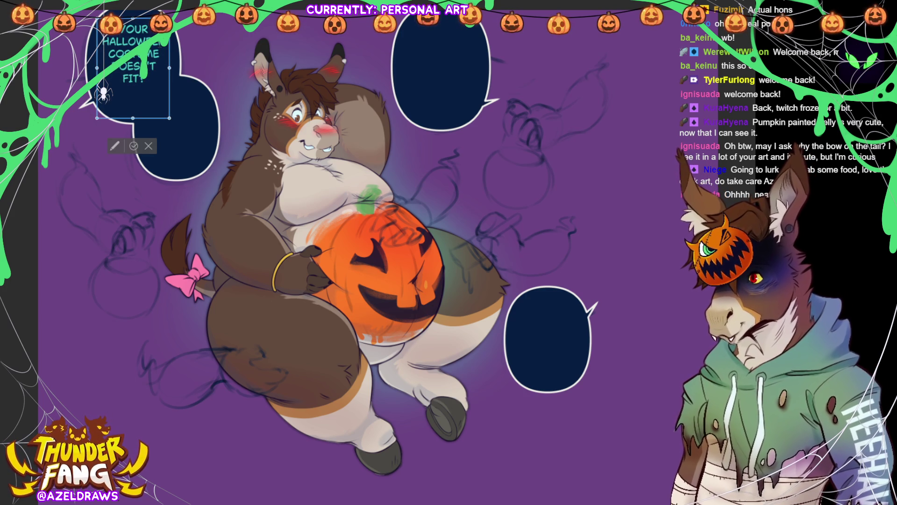
pyautogui.write('EL ')
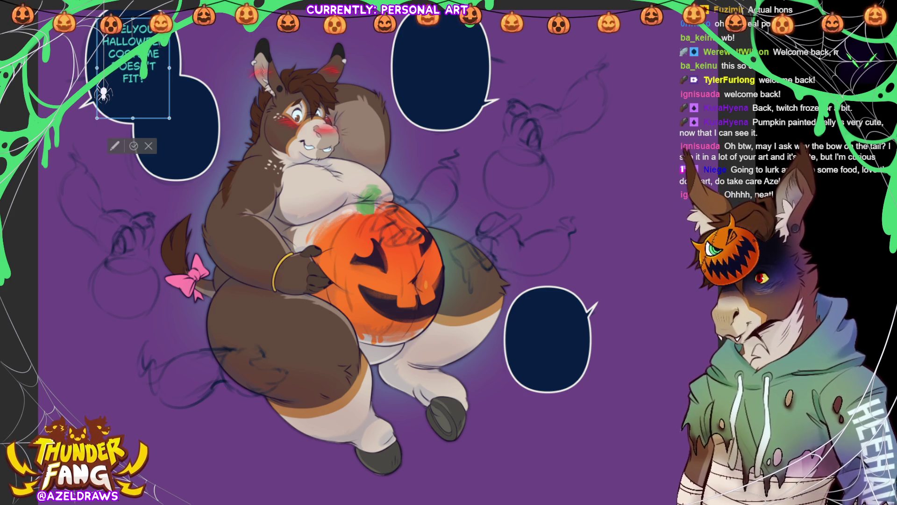
pyautogui.write('I HEAR')
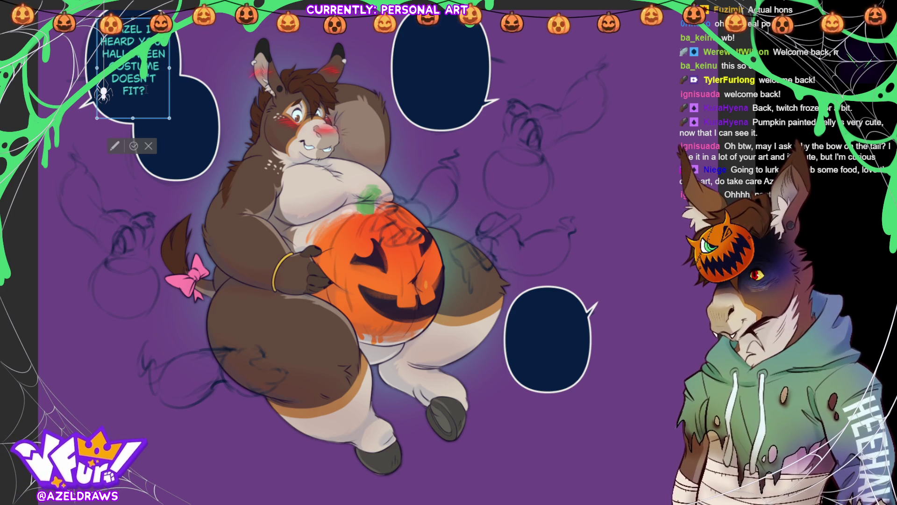
pyautogui.hotkey('shift', 'Up')
pyautogui.hotkey('shift', 'Home')
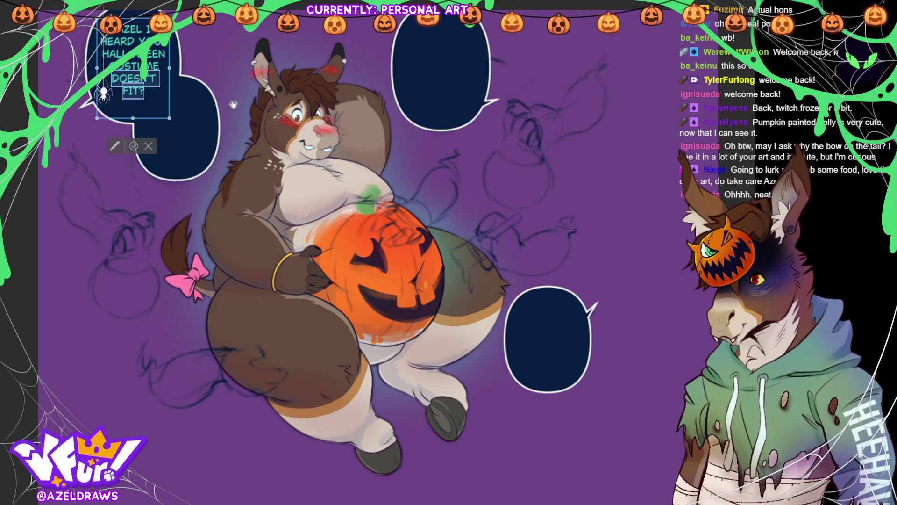
pyautogui.write('ISN')
pyautogui.press('BackSpace')
pyautogui.press('BackSpace')
pyautogui.press('BackSpace')
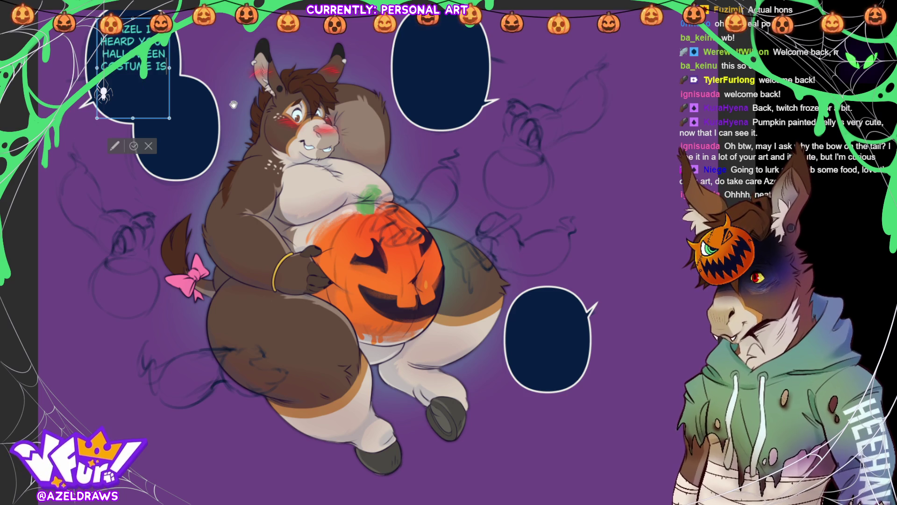
pyautogui.write("DOESN'T FIT")
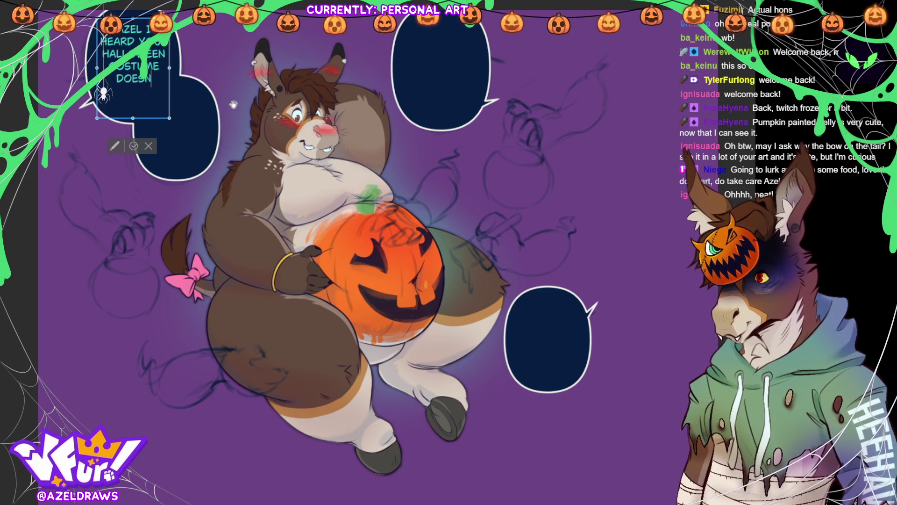
pyautogui.press('Return')
pyautogui.write('ANYMORE?')
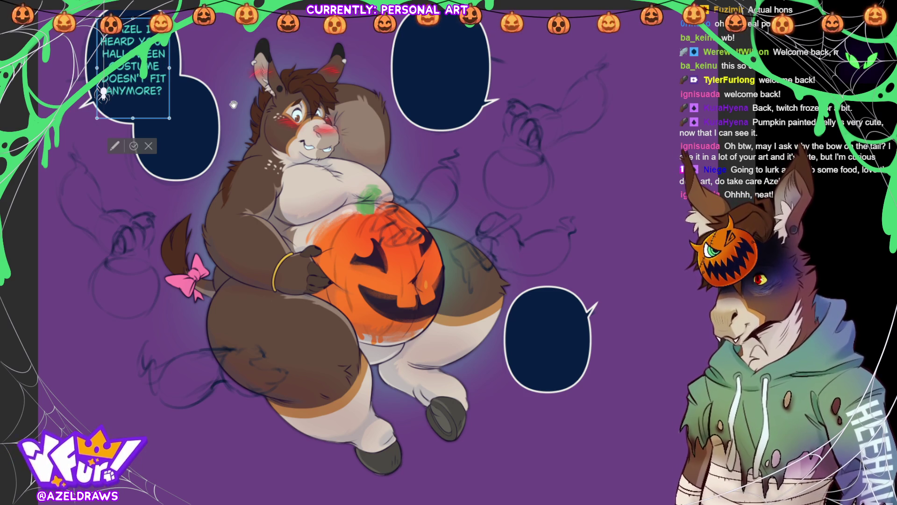
pyautogui.moveTo(134, 121); pyautogui.dragTo(134, 107)
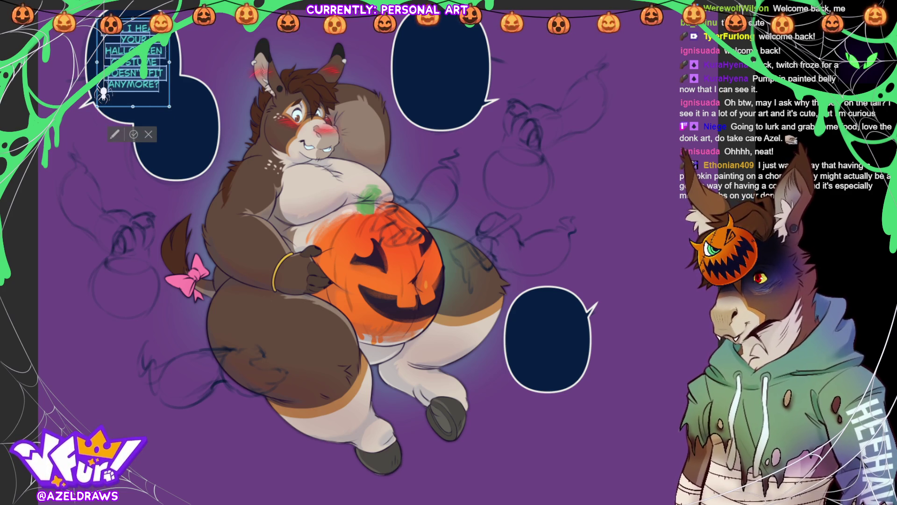
pyautogui.write('AZEL')
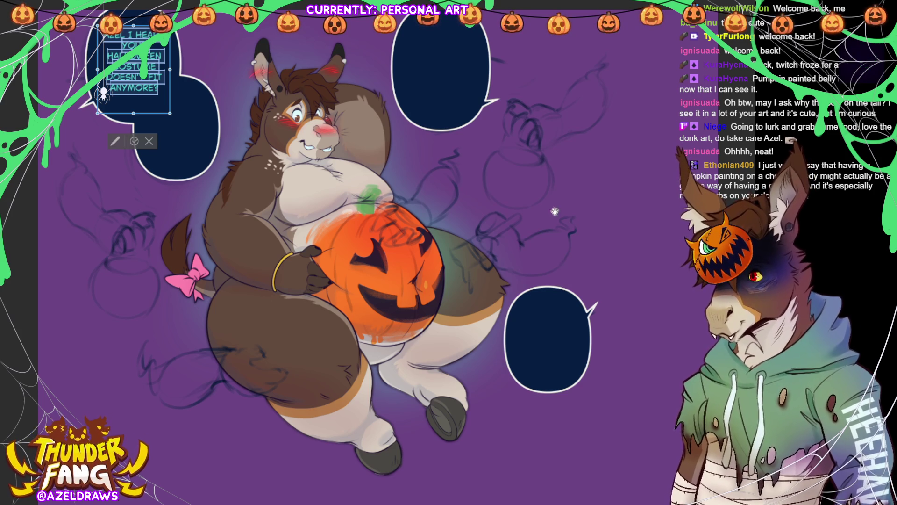
# Step: Add 'NOT SURPRISED WITH HOW MUCH CANDY YOU'VE BEEN EATING...' to the left bubble
pyautogui.click(134, 141)
pyautogui.click(176, 93)
pyautogui.write('NOT SURPRISED WITH HOW MYUC')
pyautogui.press('BackSpace')
pyautogui.press('BackSpace')
pyautogui.press('BackSpace')
pyautogui.write('UCH')
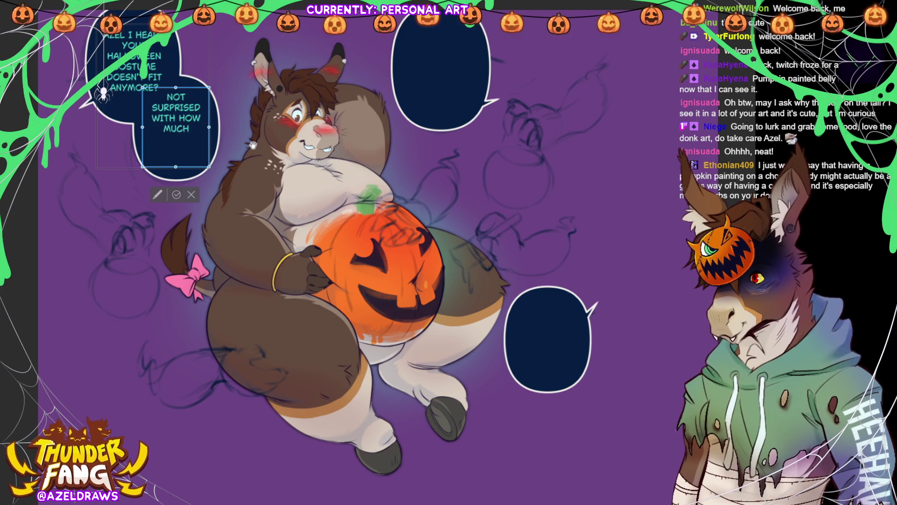
pyautogui.write(' CANDY YOU')
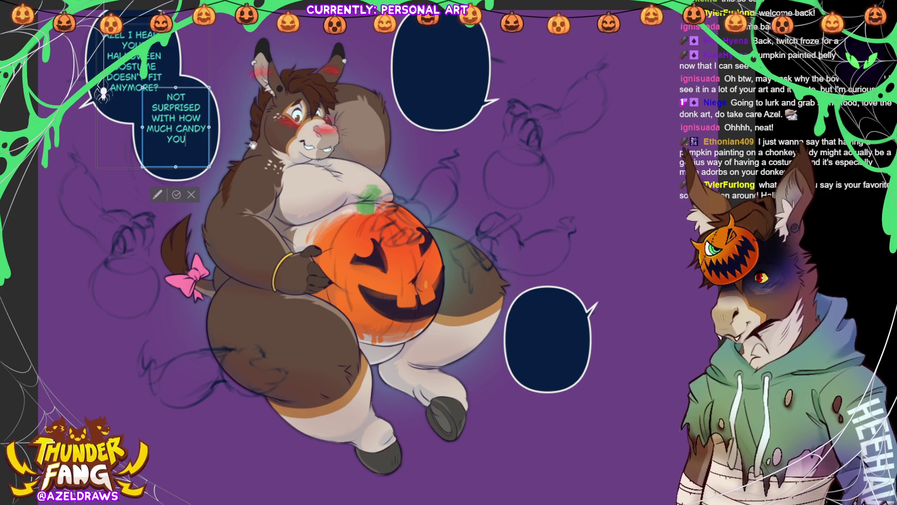
pyautogui.write("'VE BEEN E")
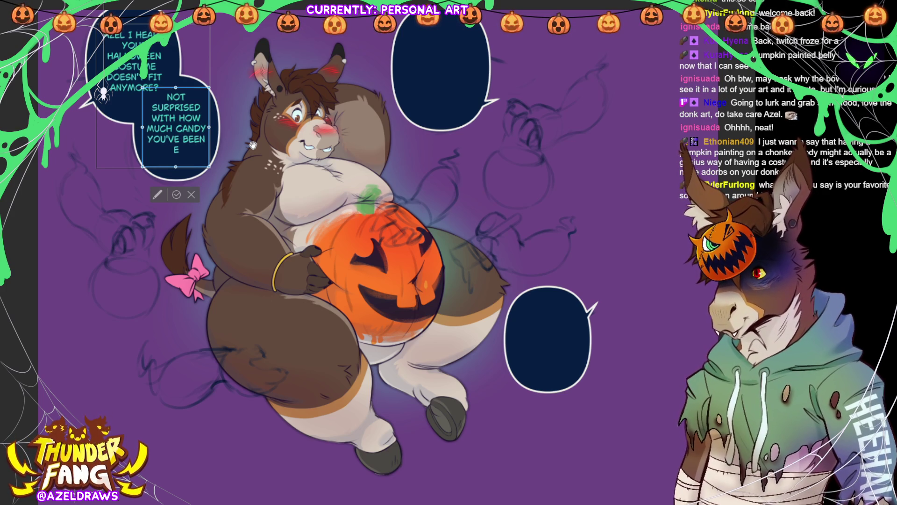
pyautogui.write('ATING...')
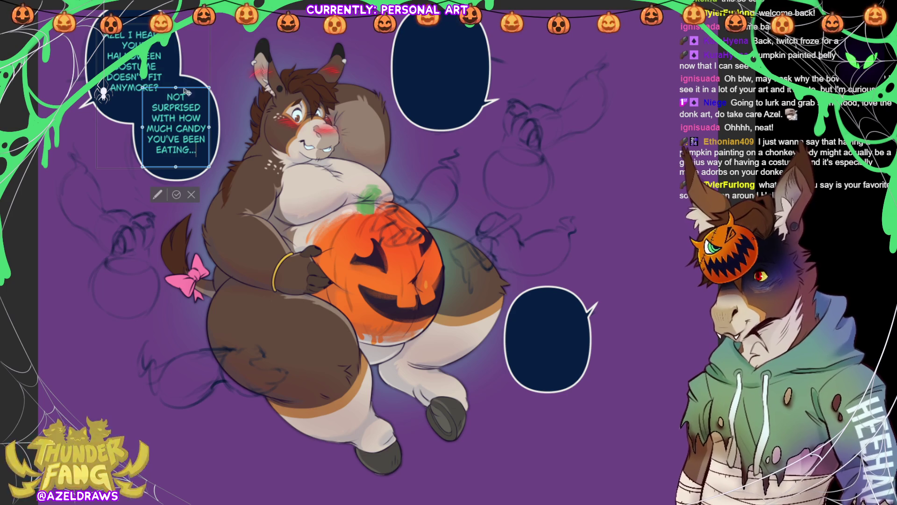
# Step: Nudge the candy line slightly lower, commit it, and begin text in the top bubble
pyautogui.moveTo(194, 95); pyautogui.dragTo(193, 100)
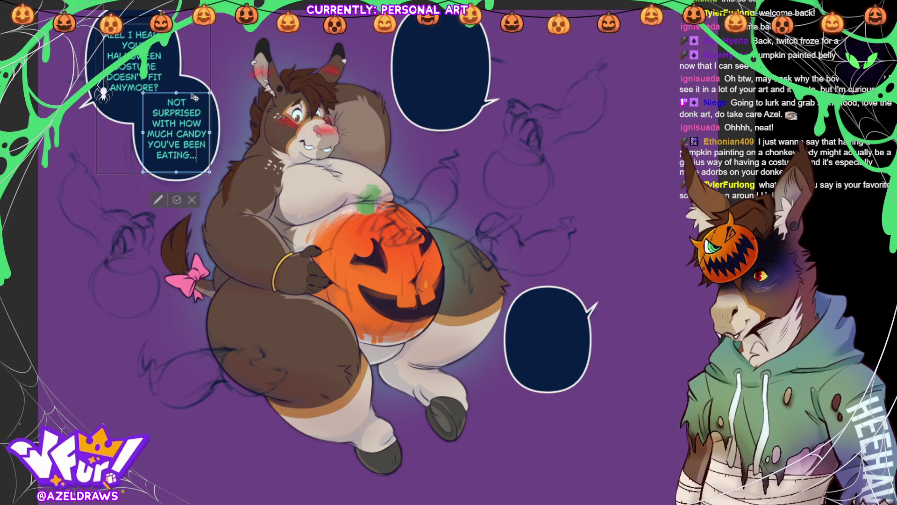
pyautogui.click(178, 199)
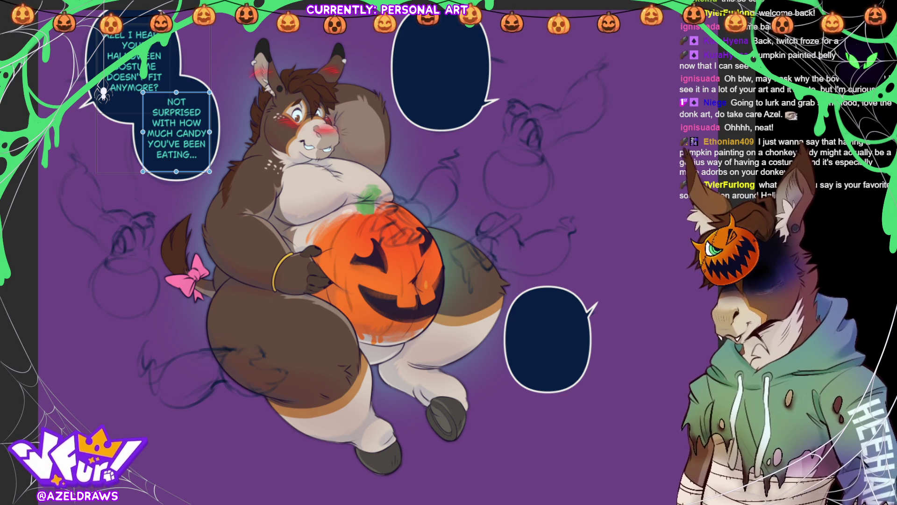
pyautogui.click(439, 64)
pyautogui.write("IT'S OK- WE HAVE A BACKUP COSTUME THAT")
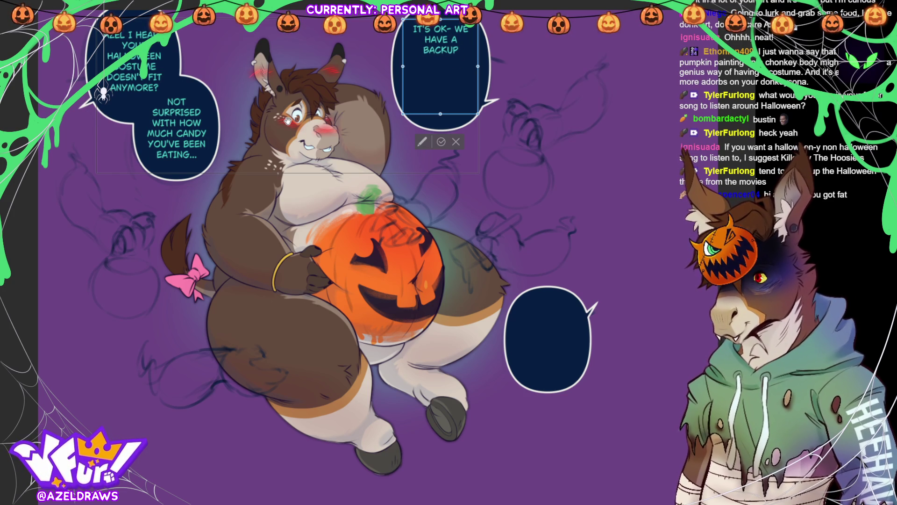
# Step: Finish the top bubble as 'IT'S OK- WE HAVE A BACKUP COSTUME THAT'S MUCH MORE... FITTING.'
pyautogui.write("'s much more...")
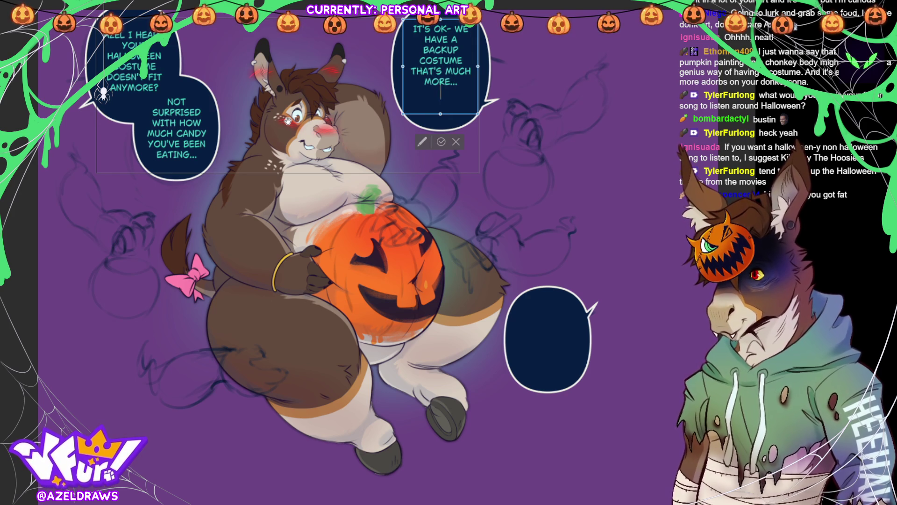
pyautogui.write('ting')
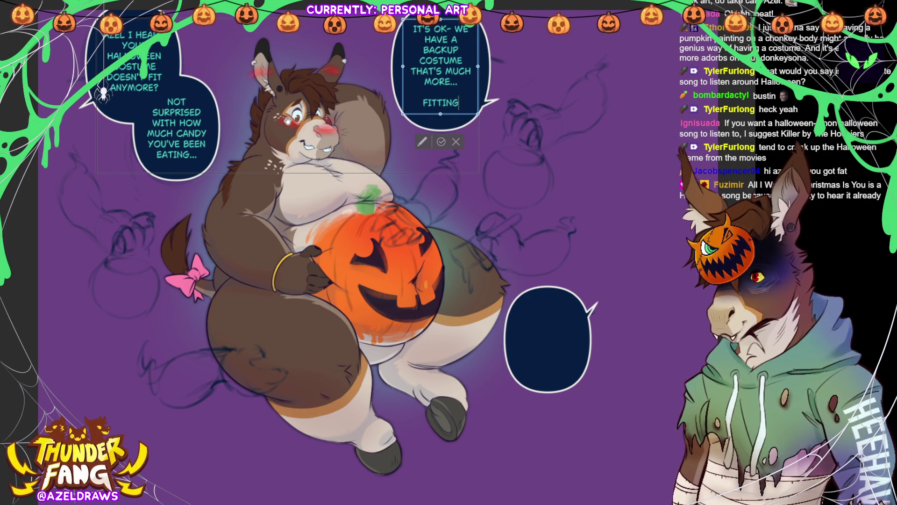
pyautogui.write('.')
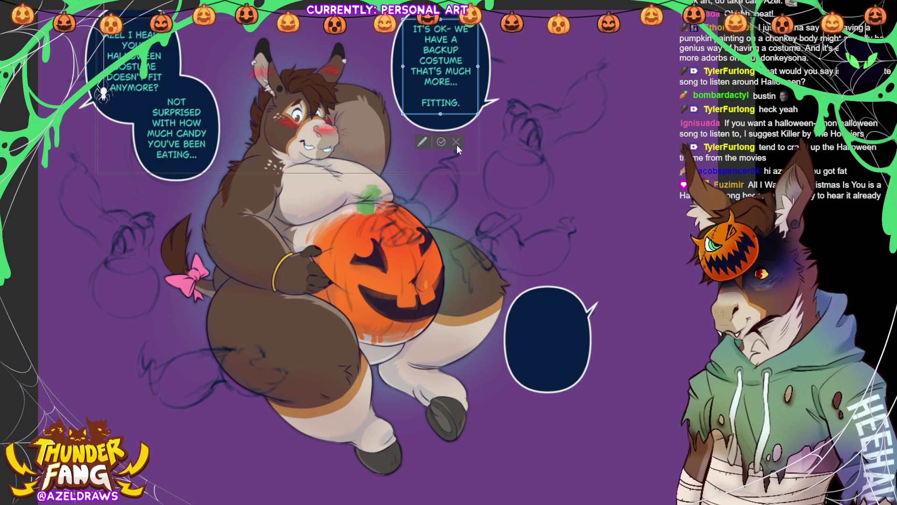
pyautogui.click(439, 143)
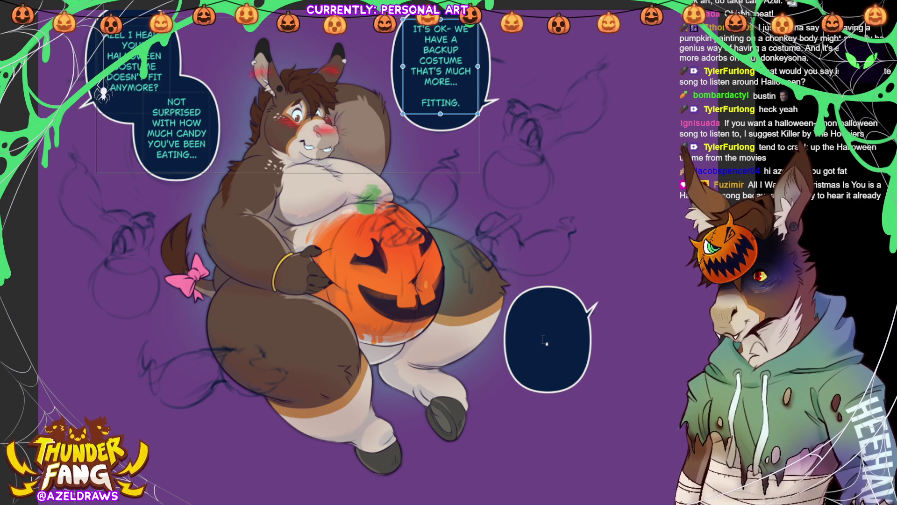
# Step: Type 'PLUS THE MORE CANDY YOU EAT, THE BETTER THE COSTUME GETS!' into the lower-right bubble
pyautogui.click(570, 343)
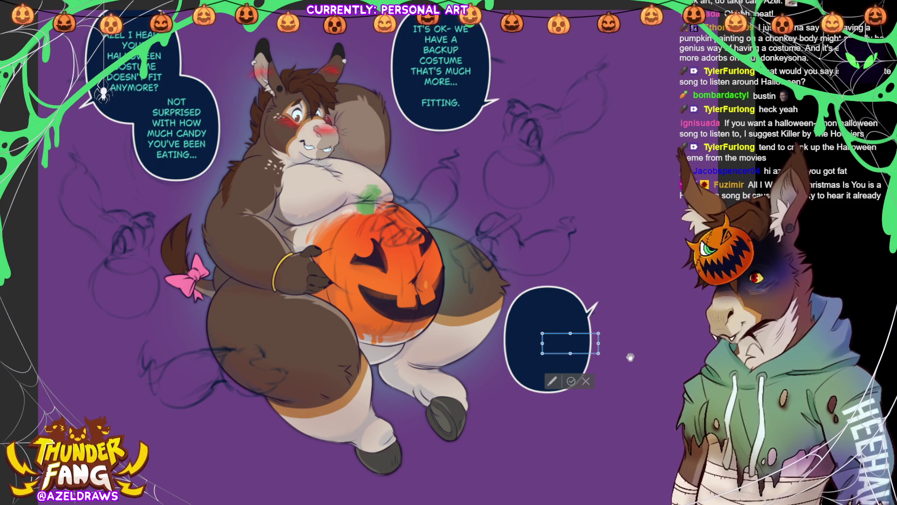
pyautogui.click(575, 382)
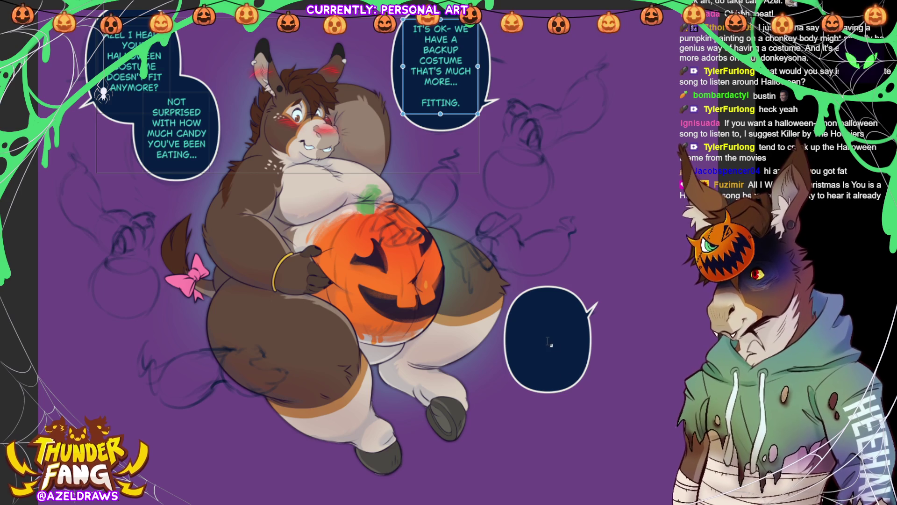
pyautogui.click(588, 354)
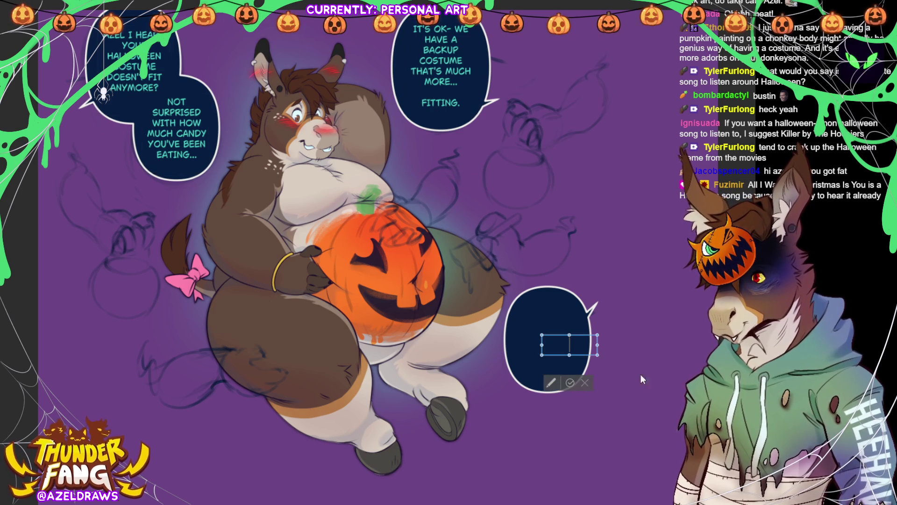
pyautogui.click(604, 387)
pyautogui.click(613, 382)
pyautogui.click(541, 344)
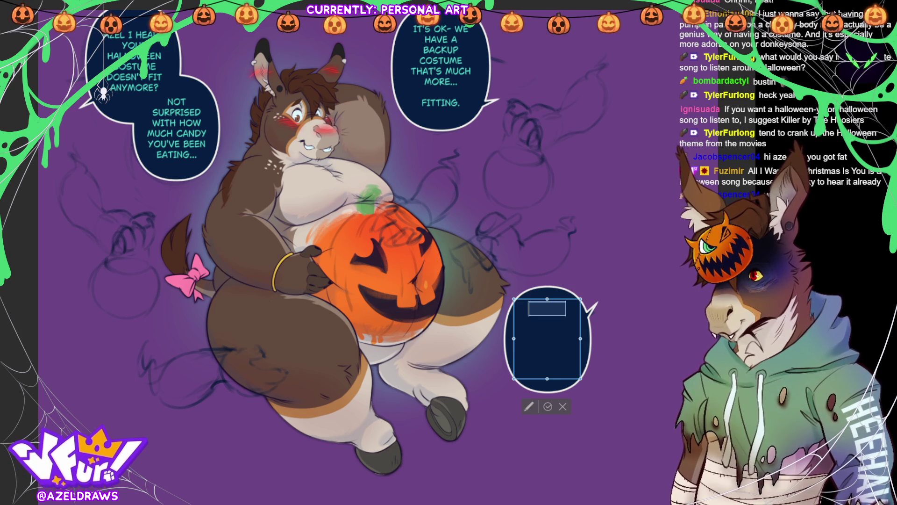
pyautogui.write('PLUS TH')
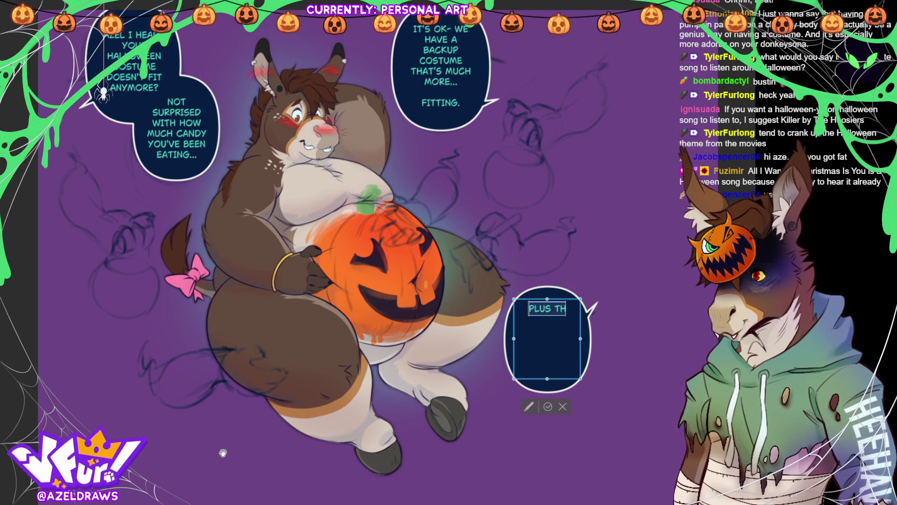
pyautogui.press('BackSpace')
pyautogui.press('BackSpace')
pyautogui.press('BackSpace')
pyautogui.write('S THE MORE')
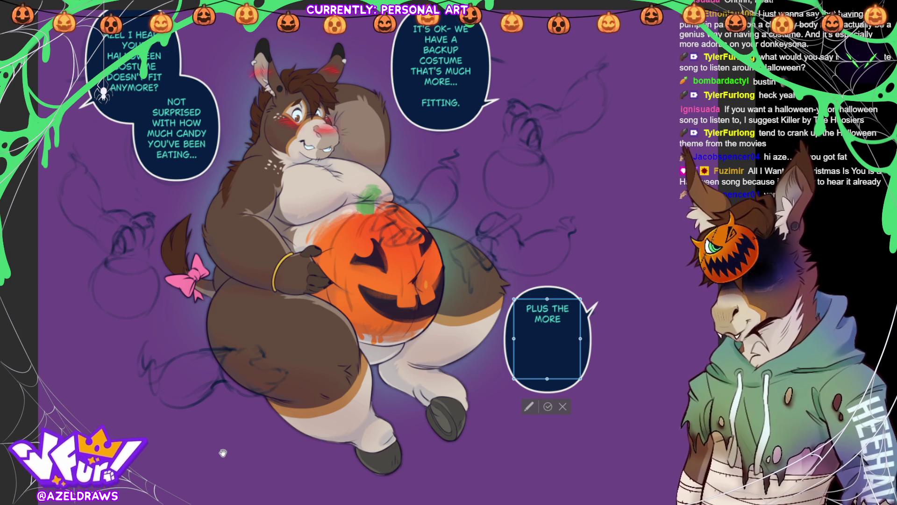
pyautogui.write(' CANDY YOU')
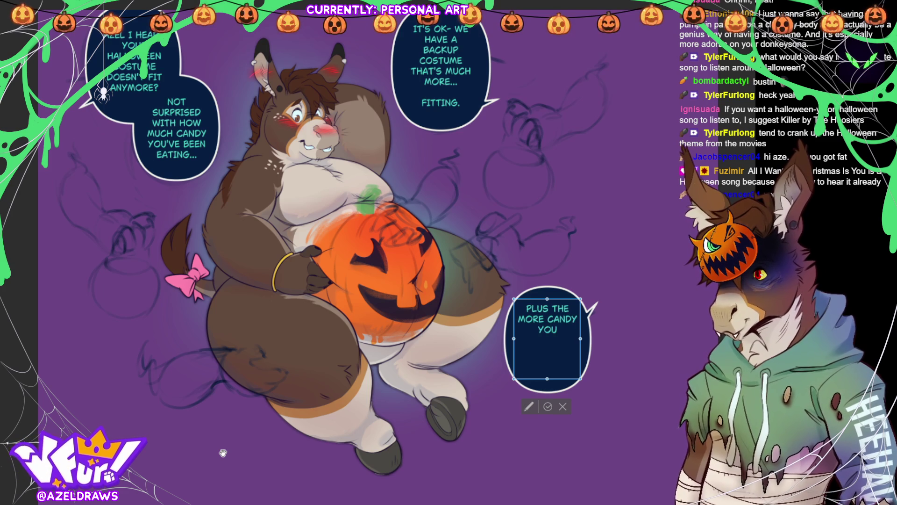
pyautogui.write(' EAT, THE BET')
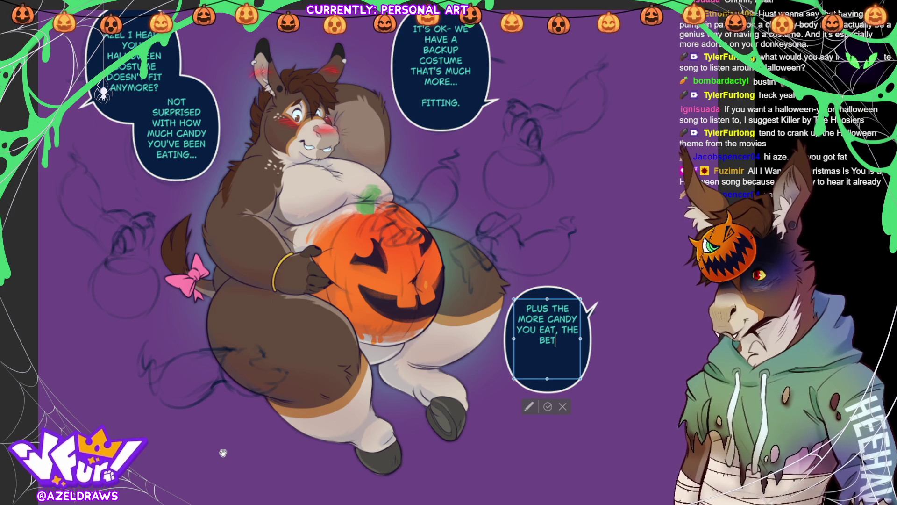
pyautogui.write('TER THE COSTUME GET')
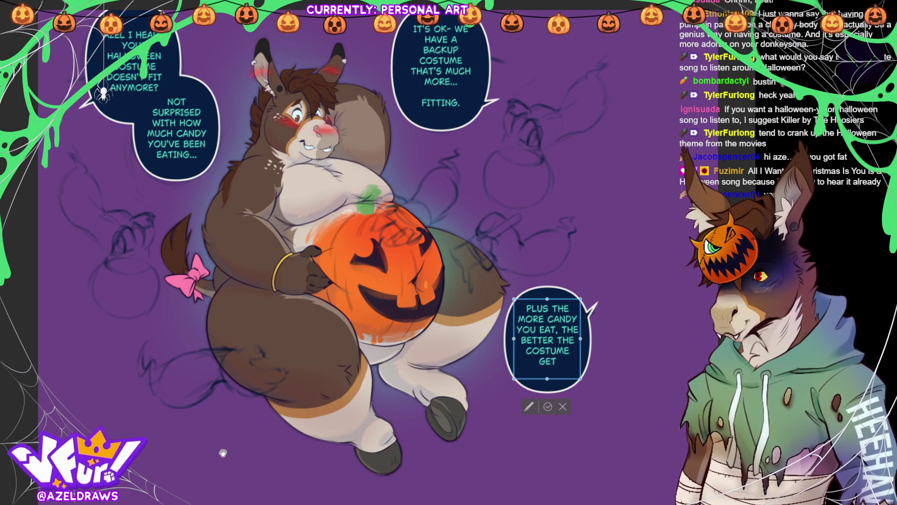
pyautogui.write('S!')
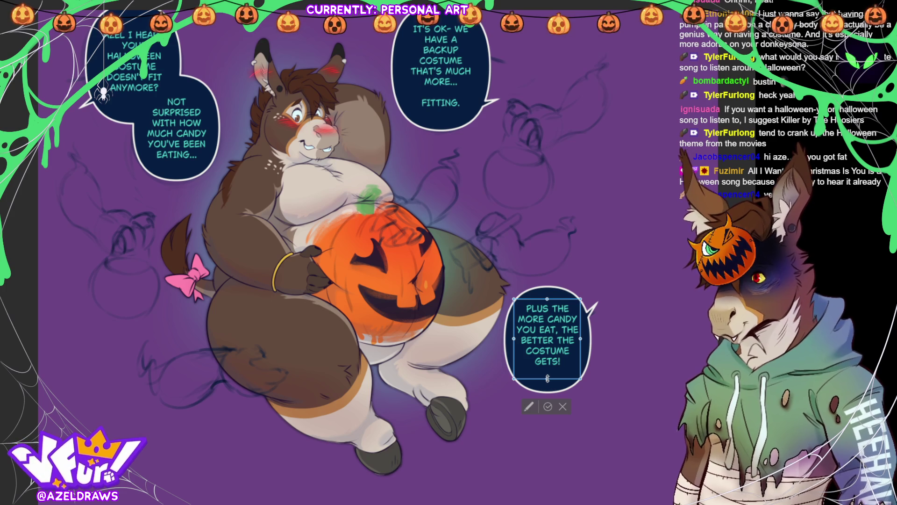
# Step: Replace the lower-right text with 'NOW YOU CAN HAVE ALL THE CANDY YOU WANT AND THE COSTUME' and select the balloon
pyautogui.moveTo(561, 363); pyautogui.dragTo(524, 302)
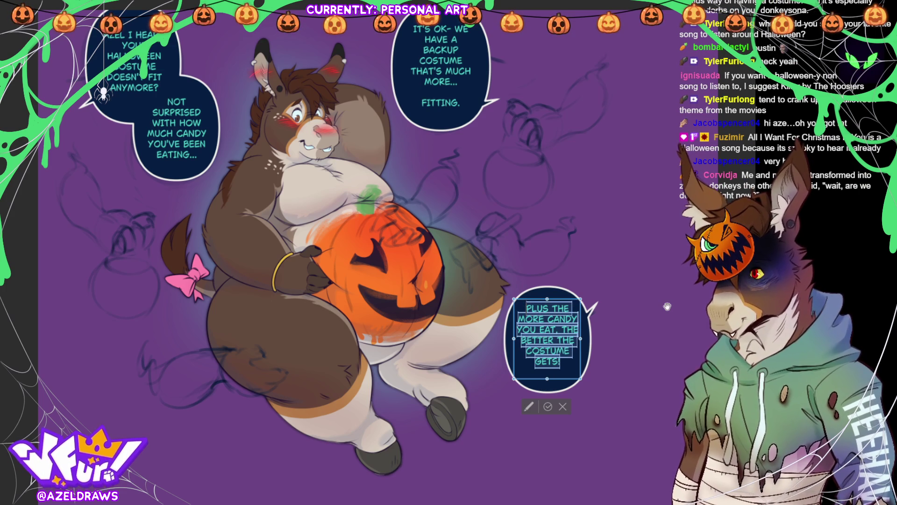
pyautogui.write('NOW YOU')
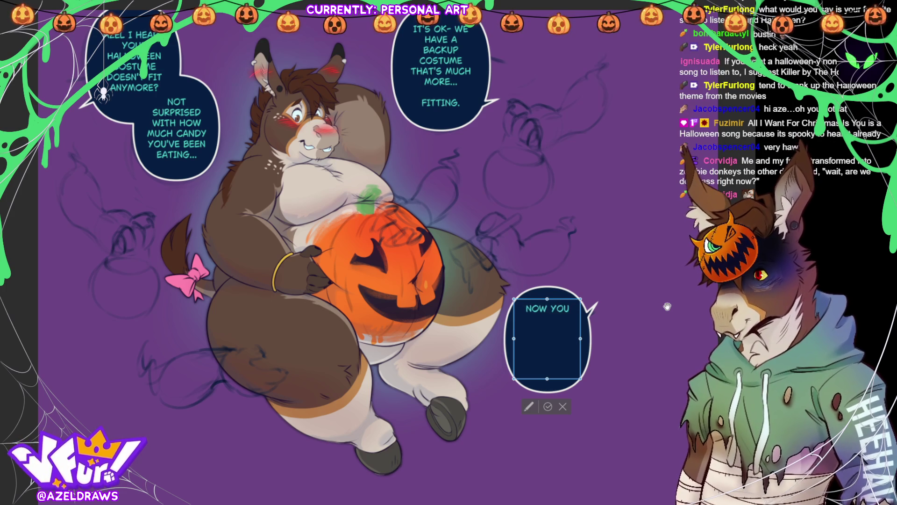
pyautogui.write(' CAN HAVE ALL')
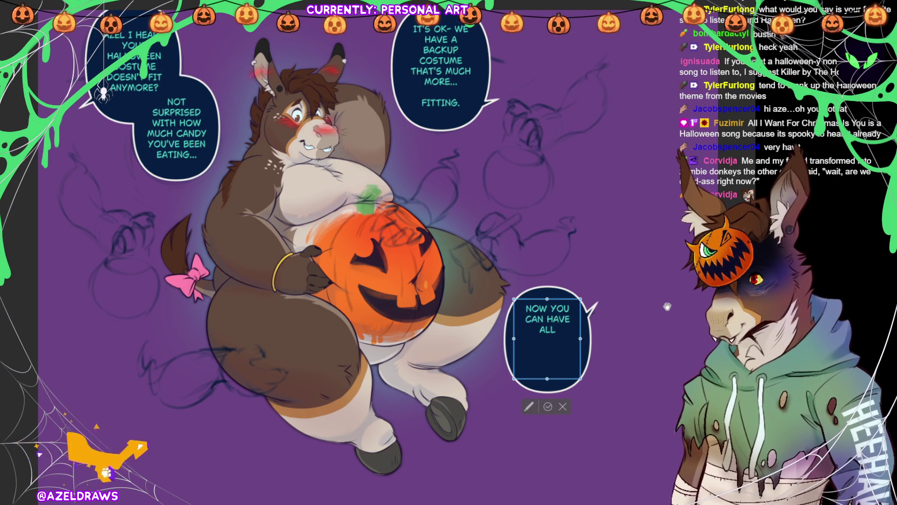
pyautogui.write(' THE CANDY YOU WAN')
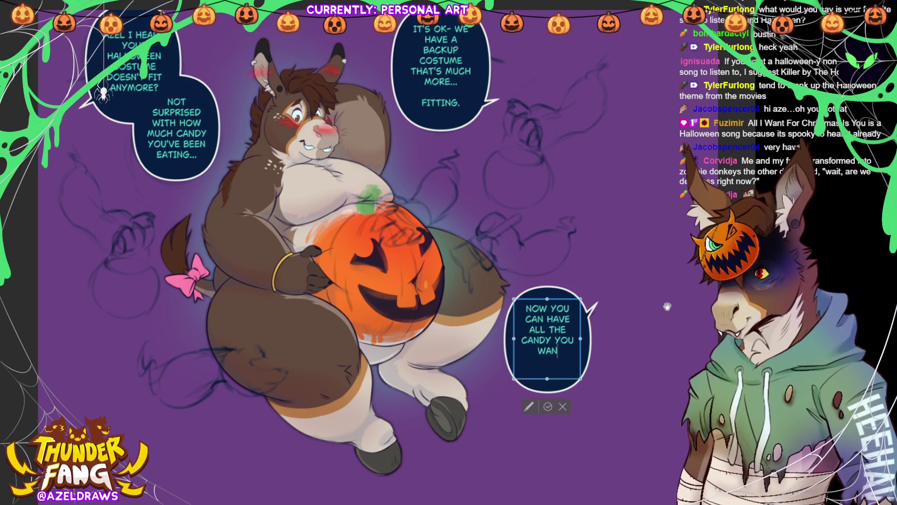
pyautogui.write('T AND THE COSTUME')
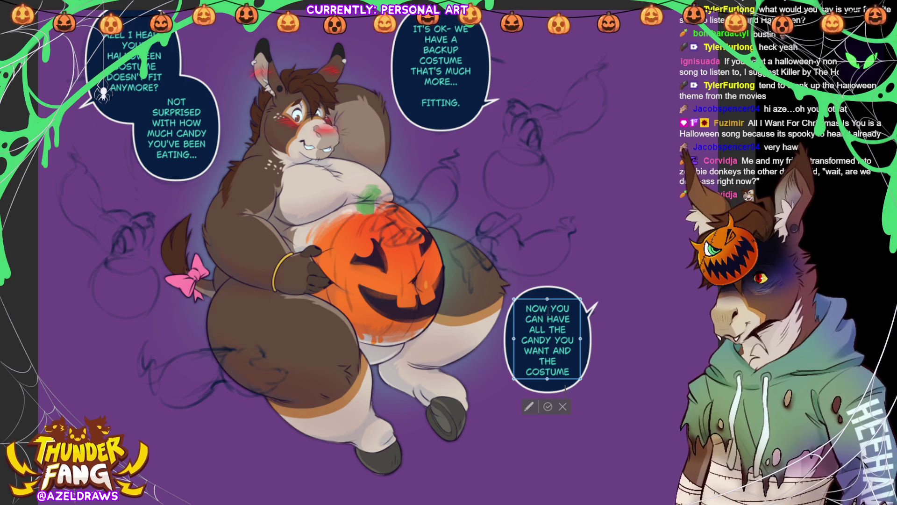
pyautogui.click(548, 406)
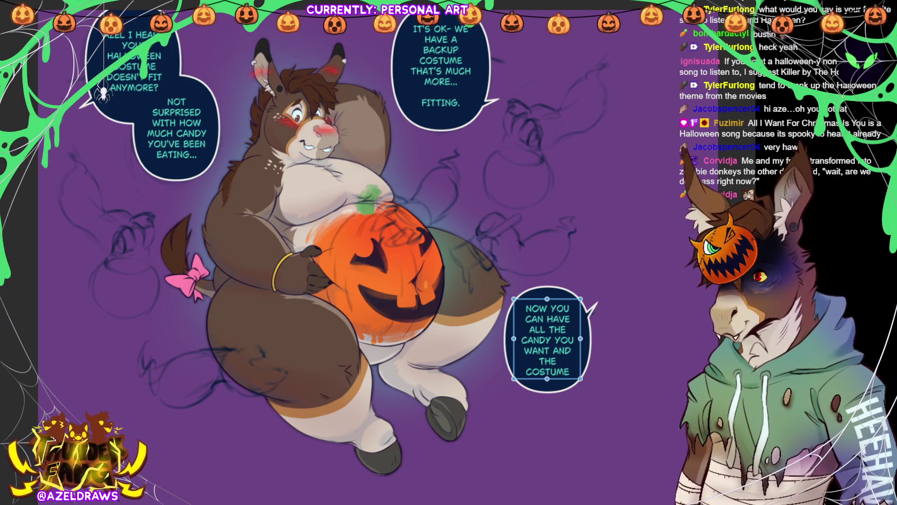
pyautogui.click(581, 341)
pyautogui.click(590, 344)
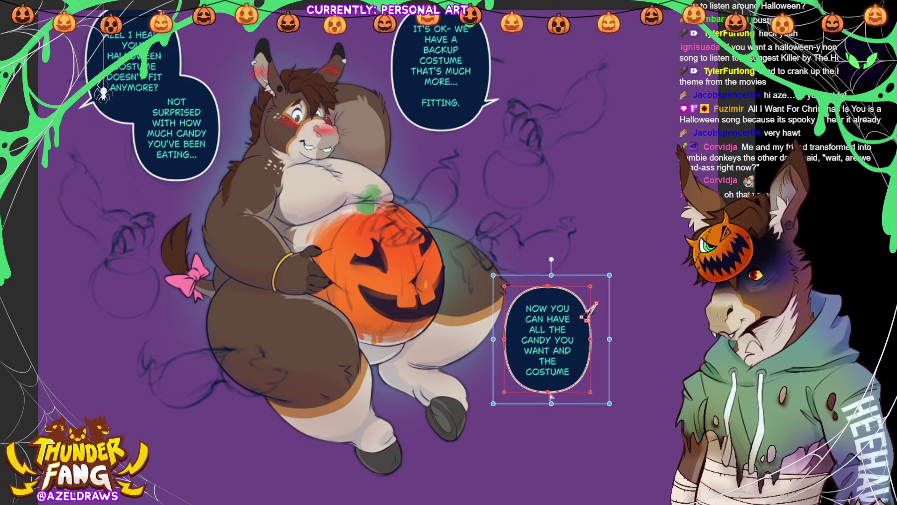
# Step: Enlarge the lower-right balloon and its text box so 'JUST GETS BETTER!' shows
pyautogui.moveTo(551, 404); pyautogui.dragTo(552, 440)
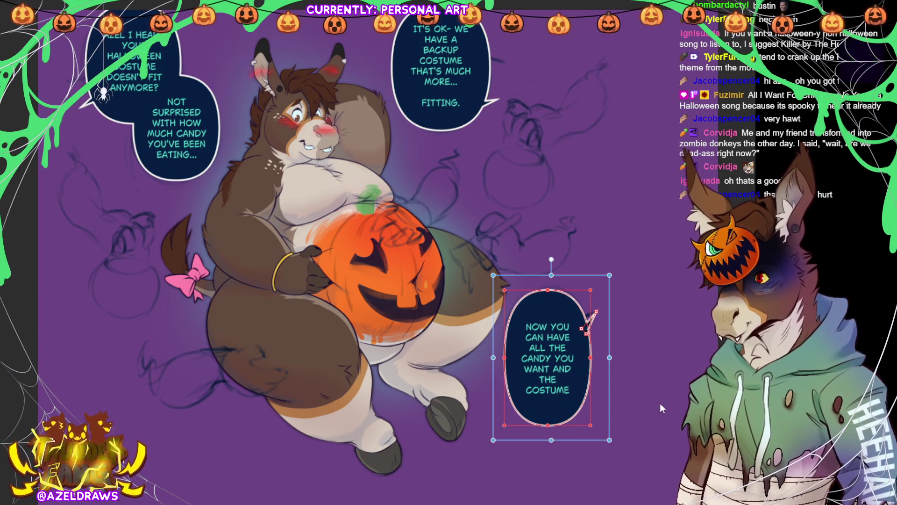
pyautogui.hotkey('ctrl', 'z')
pyautogui.click(537, 392)
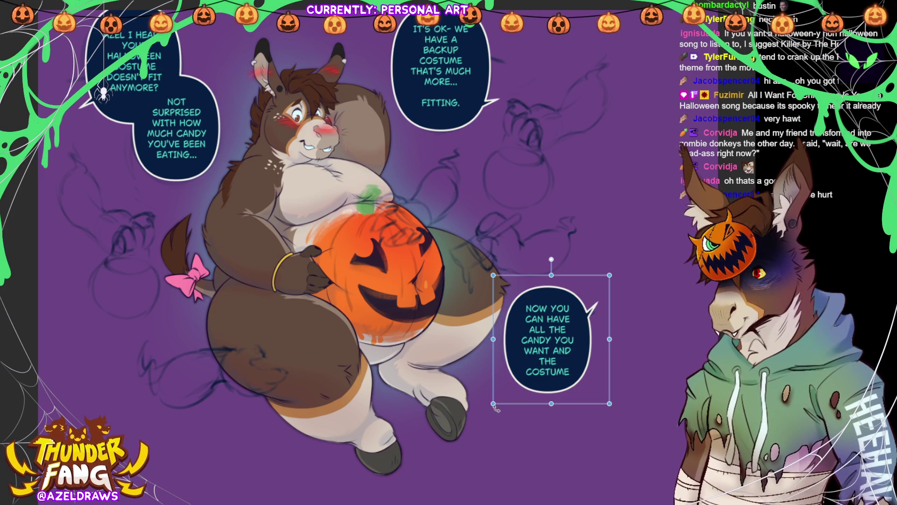
pyautogui.moveTo(493, 403)
pyautogui.mouseDown()
pyautogui.moveTo(463, 450)
pyautogui.moveTo(482, 463)
pyautogui.mouseUp()
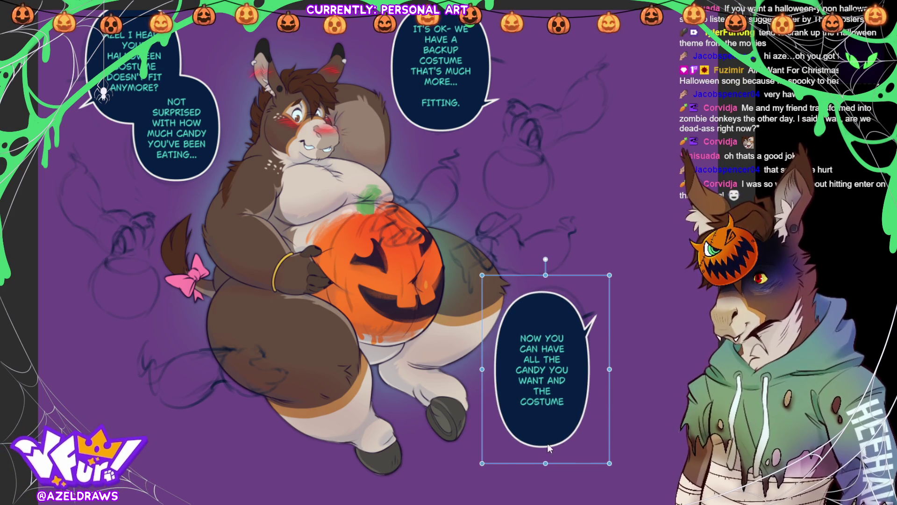
pyautogui.click(541, 401)
pyautogui.moveTo(541, 409); pyautogui.dragTo(541, 440)
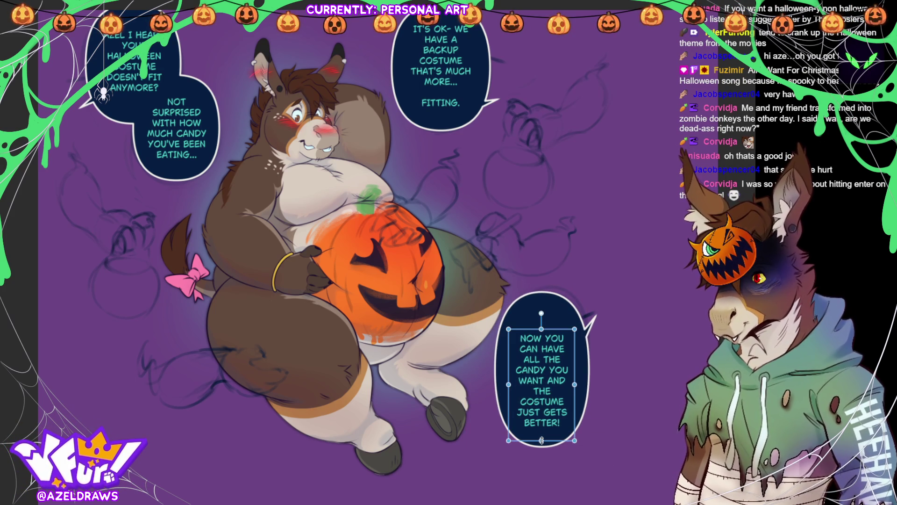
pyautogui.moveTo(508, 384); pyautogui.dragTo(506, 384)
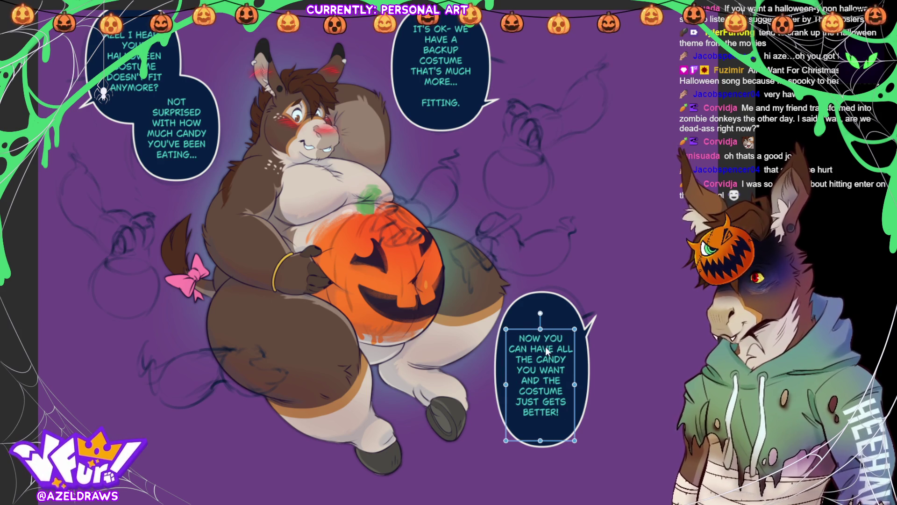
pyautogui.moveTo(559, 328); pyautogui.dragTo(558, 315)
# Step: Trim the balloon around its text and recentre the text neatly inside
pyautogui.click(554, 441)
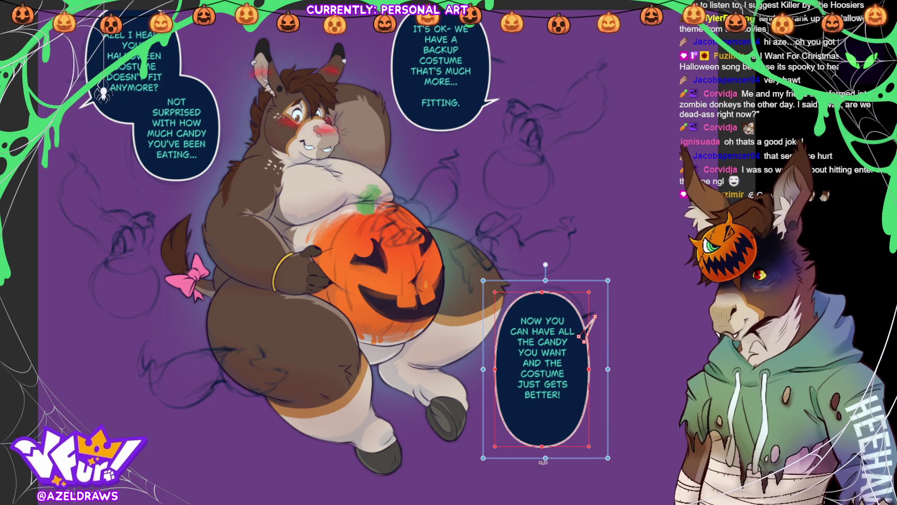
pyautogui.moveTo(545, 461); pyautogui.dragTo(545, 426)
pyautogui.click(545, 347)
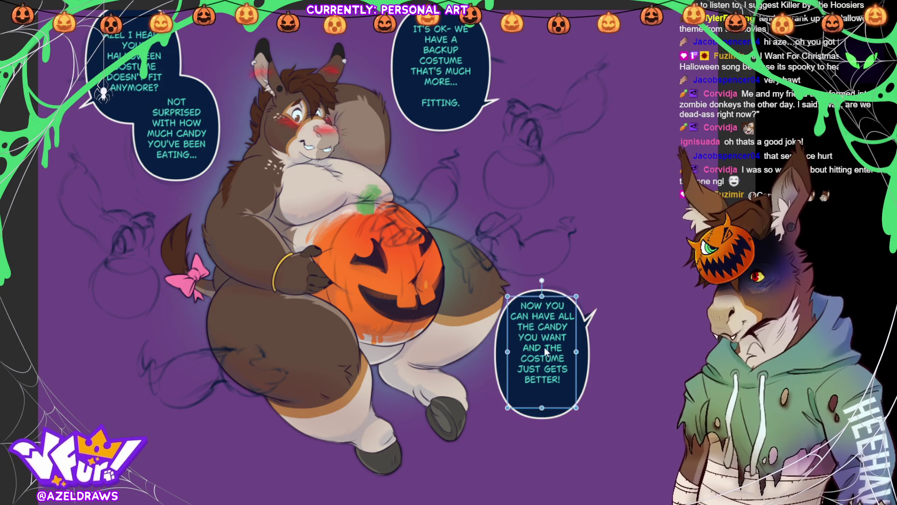
pyautogui.moveTo(540, 343); pyautogui.dragTo(540, 359)
pyautogui.moveTo(541, 422); pyautogui.dragTo(541, 402)
pyautogui.moveTo(545, 347); pyautogui.dragTo(543, 338)
pyautogui.click(552, 412)
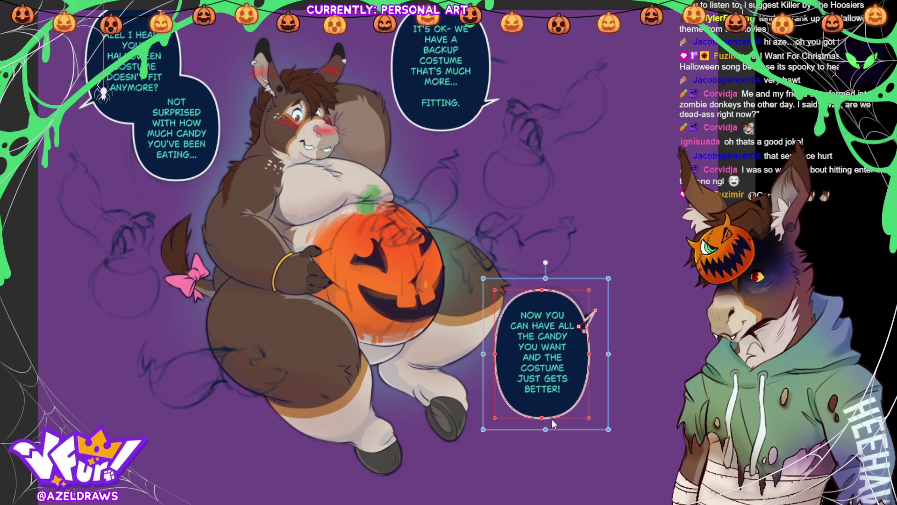
pyautogui.moveTo(545, 415); pyautogui.dragTo(545, 421)
pyautogui.moveTo(543, 298); pyautogui.dragTo(548, 307)
pyautogui.click(546, 342)
pyautogui.moveTo(545, 341); pyautogui.dragTo(550, 364)
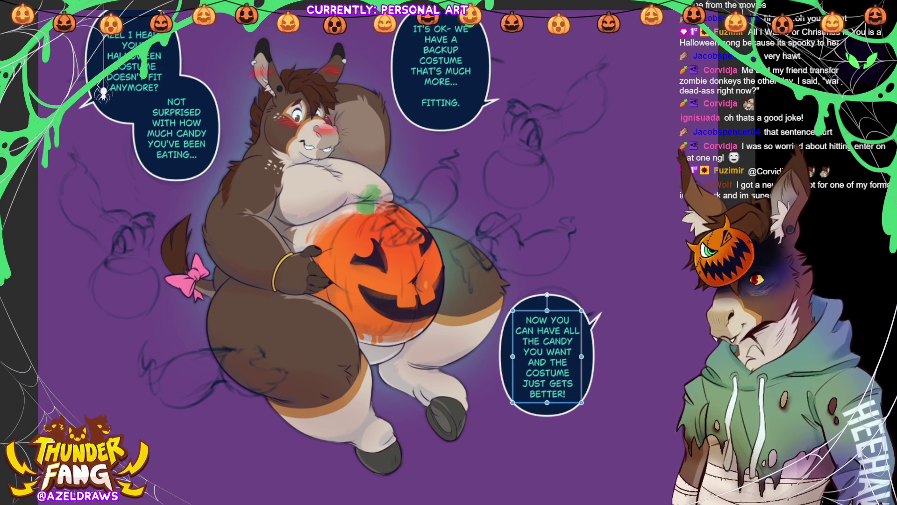
pyautogui.press('Escape')
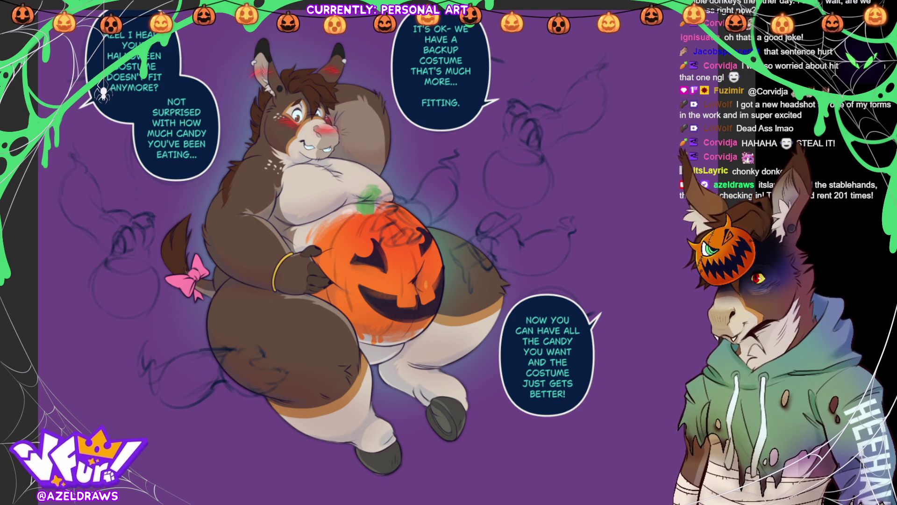
pyautogui.click(132, 34)
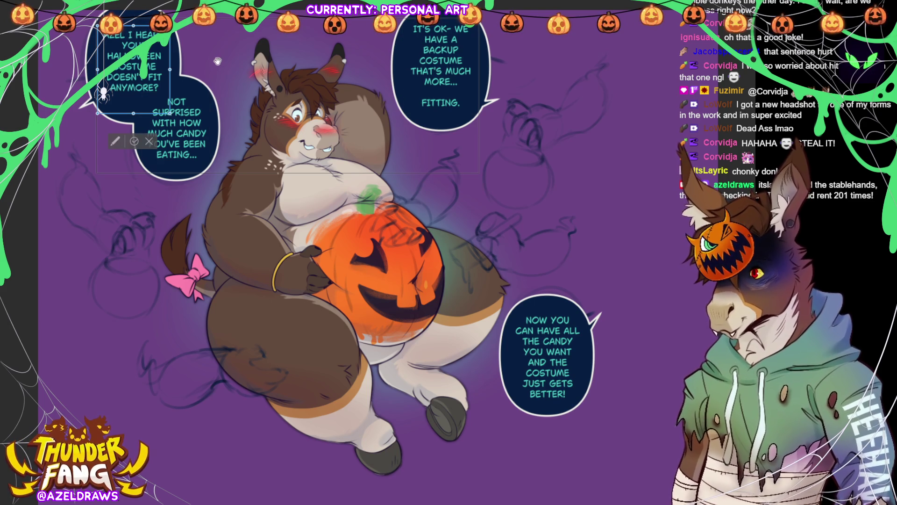
# Step: Reword the left balloons to 'WE HEARD YOUR…' and 'NOT SURPRISING WITH HOW MUCH OF OUR CANDY…'
pyautogui.write('WE HEARD')
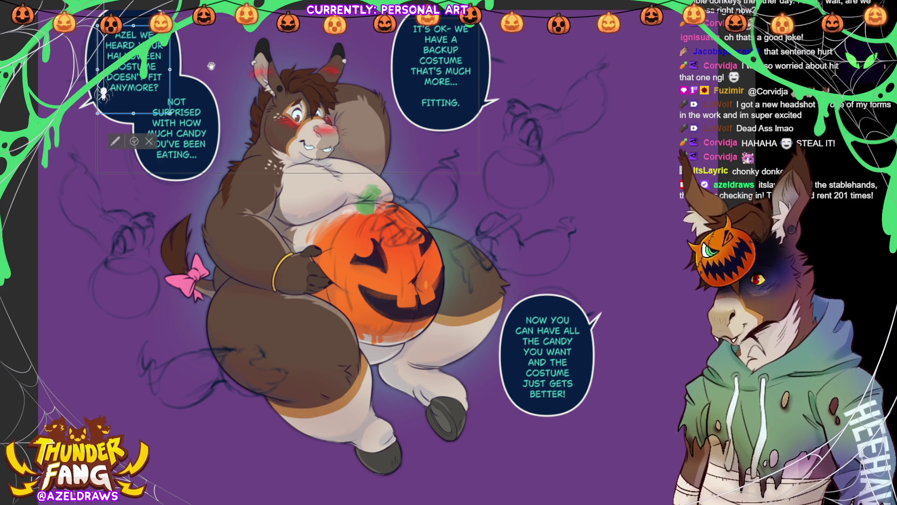
pyautogui.click(134, 141)
pyautogui.click(211, 121)
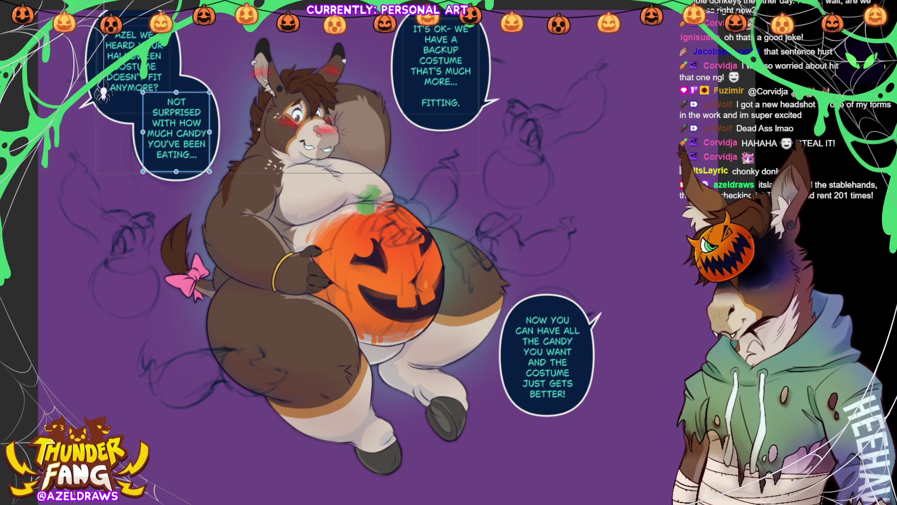
pyautogui.moveTo(209, 121); pyautogui.dragTo(224, 123)
pyautogui.write('ING')
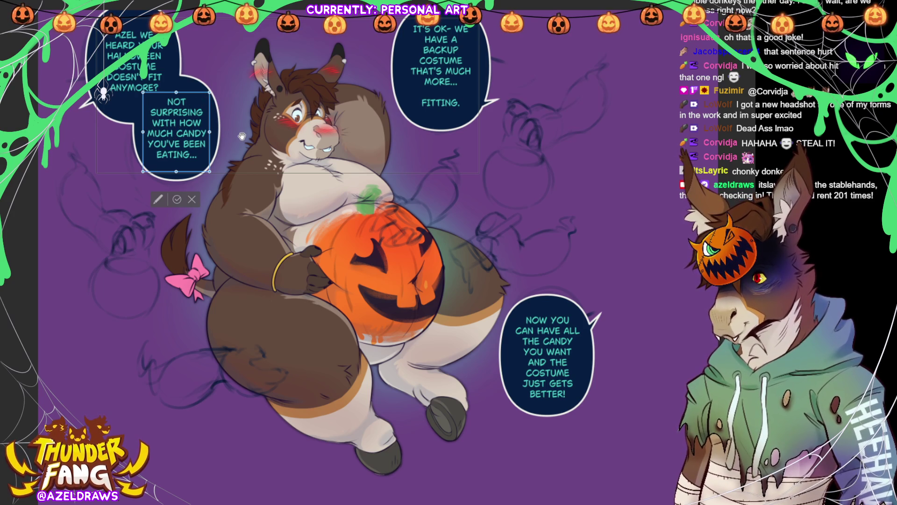
pyautogui.write('O')
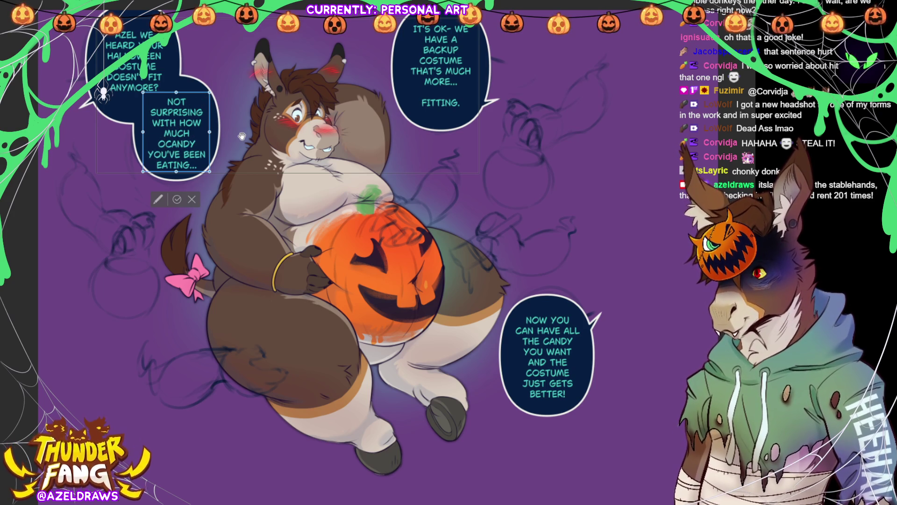
pyautogui.write('F OUR')
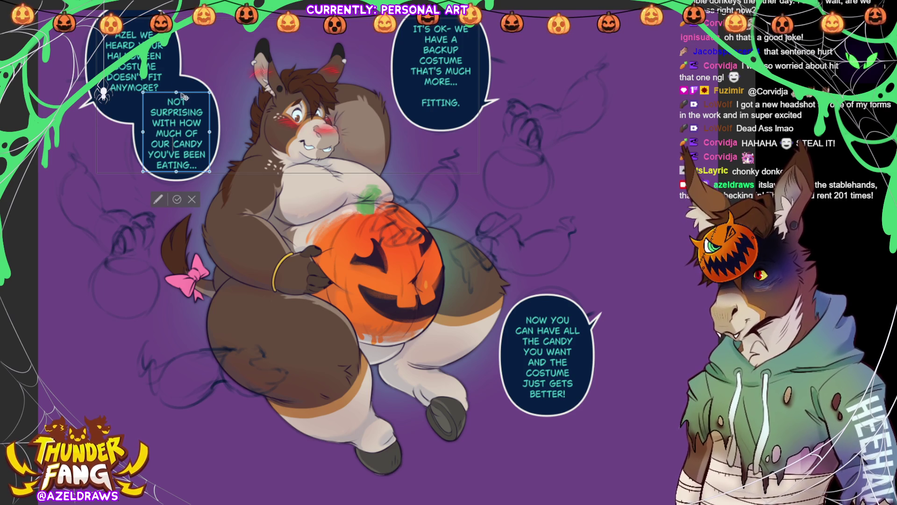
# Step: Move the 'NOT SURPRISING' text up slightly within its balloon
pyautogui.moveTo(190, 96); pyautogui.dragTo(189, 92)
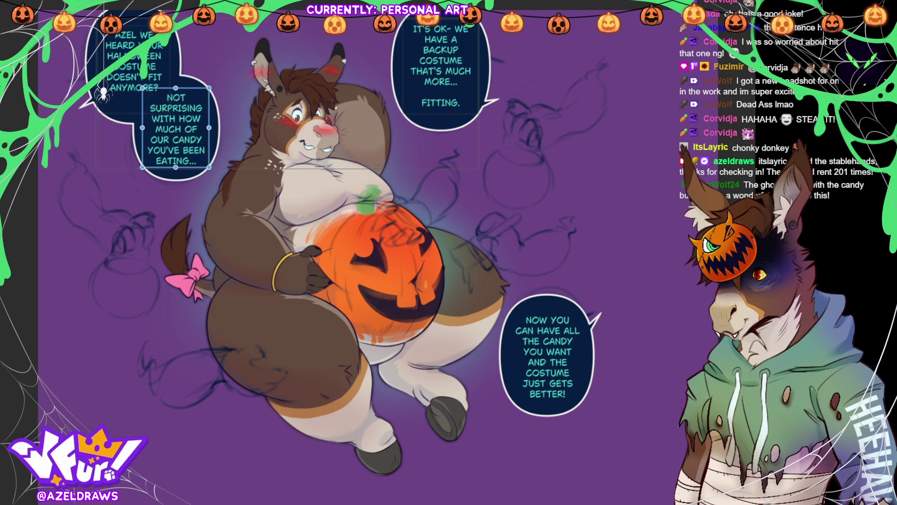
pyautogui.click(172, 140)
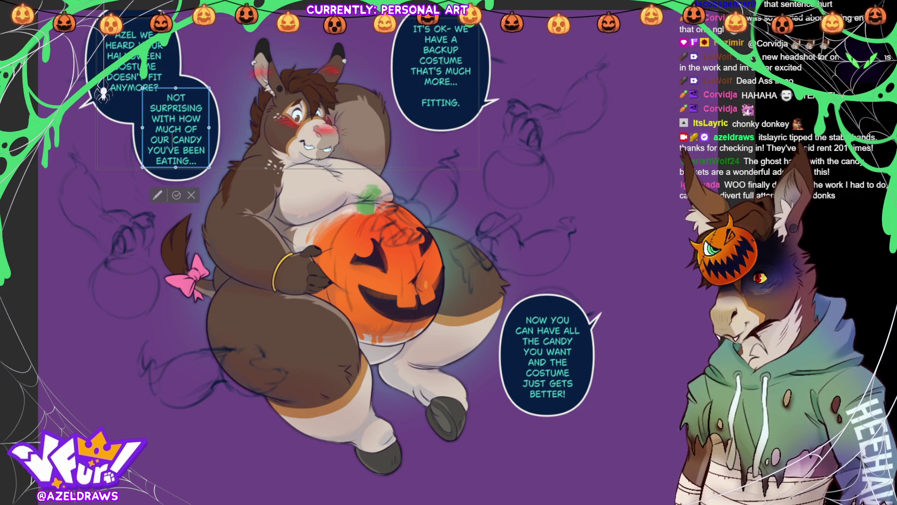
pyautogui.click(458, 39)
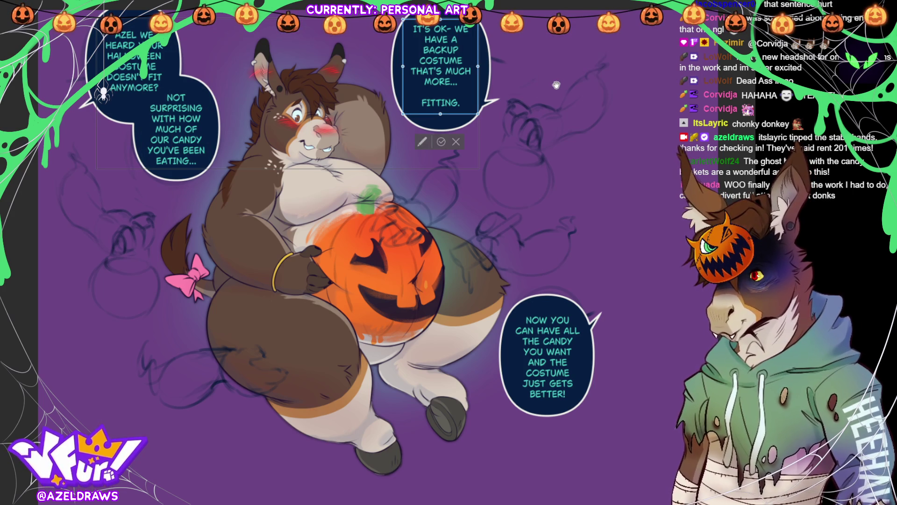
# Step: Replace the period after FITTING with quotes so the bubble ends '"FITTING"'
pyautogui.write('n easy')
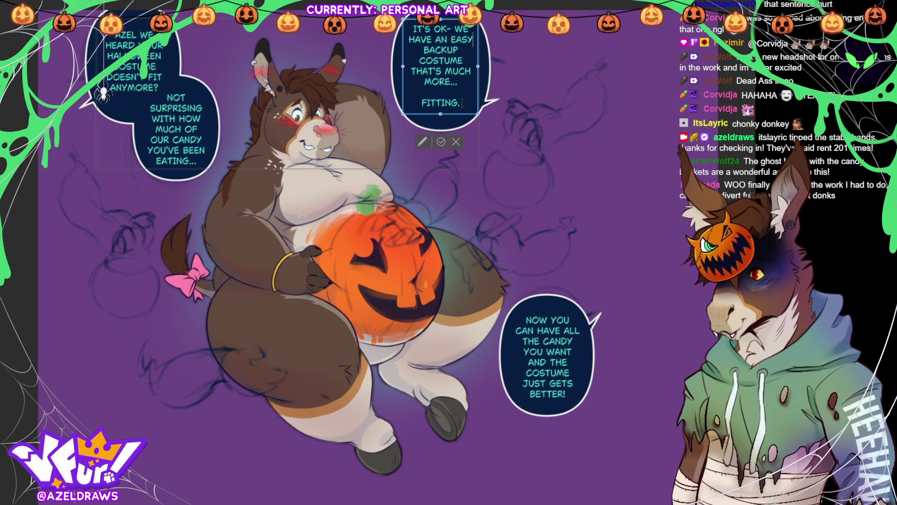
pyautogui.press('BackSpace')
pyautogui.write('"')
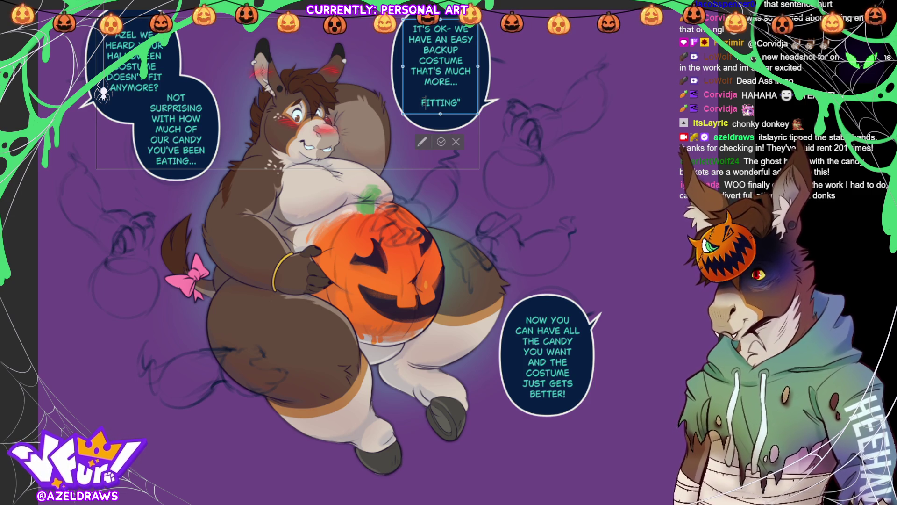
pyautogui.click(422, 103)
pyautogui.write('"')
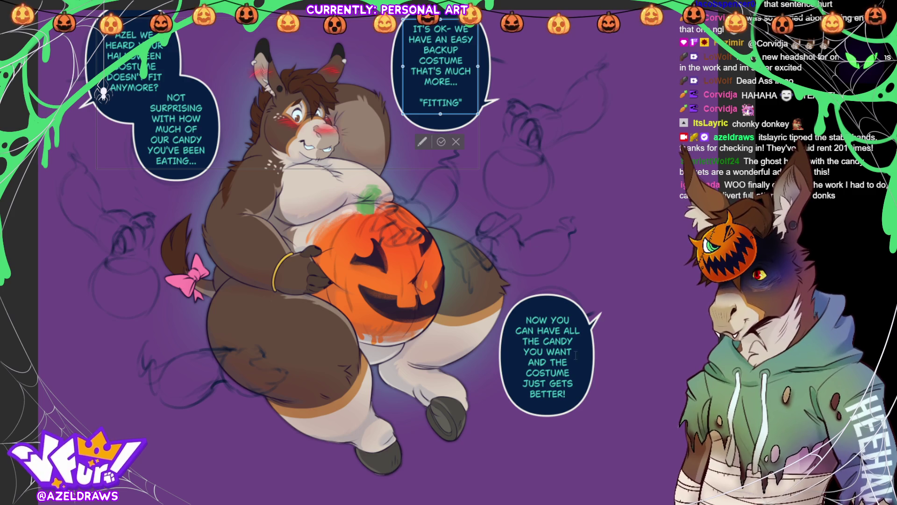
pyautogui.click(441, 141)
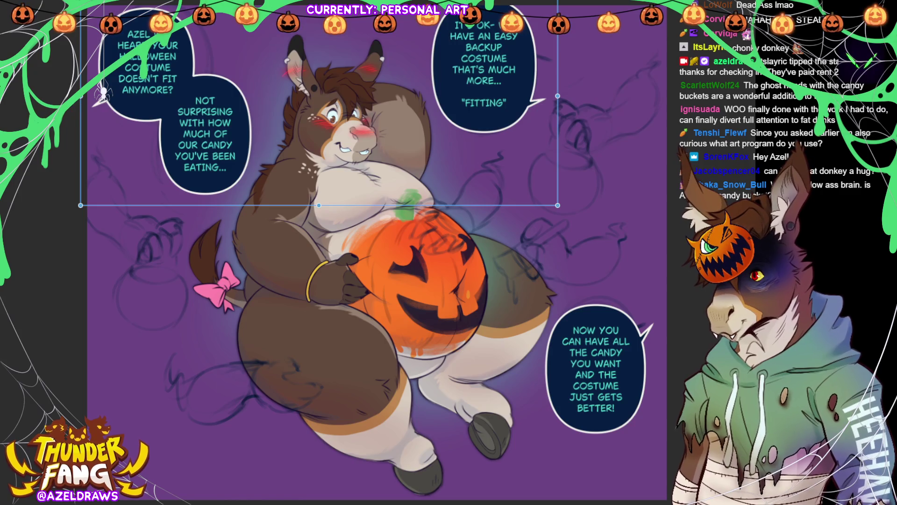
# Step: Deselect the finished speech bubbles
pyautogui.press('Return')
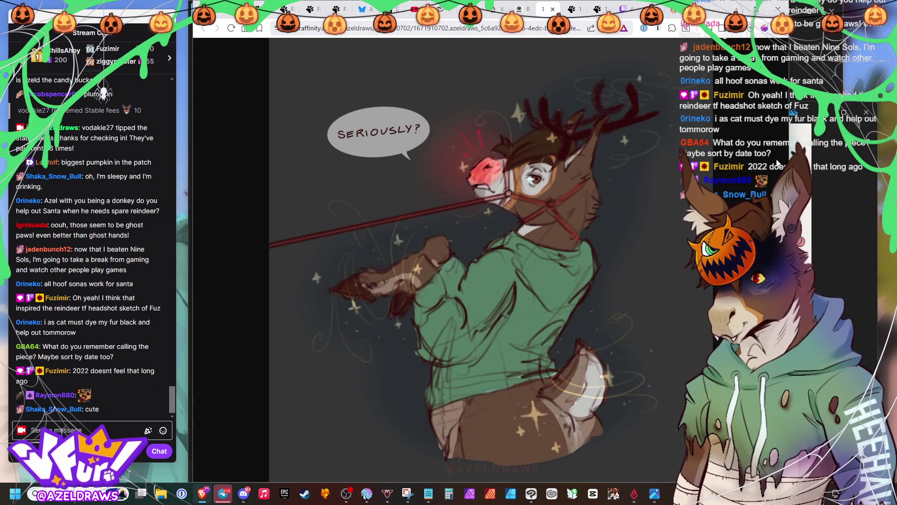
# Step: Browse older FurAffinity artwork pages, then return to the donkey pumpkin comic canvas
pyautogui.click(573, 9)
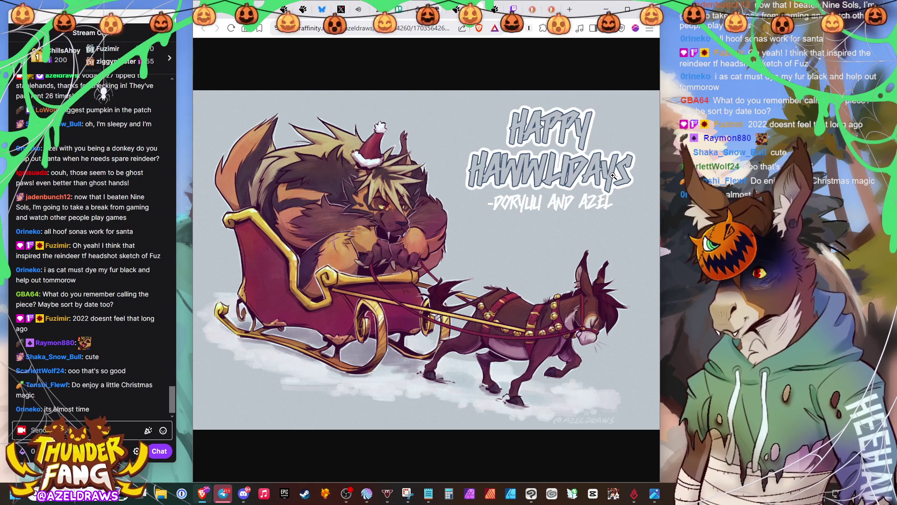
pyautogui.click(494, 18)
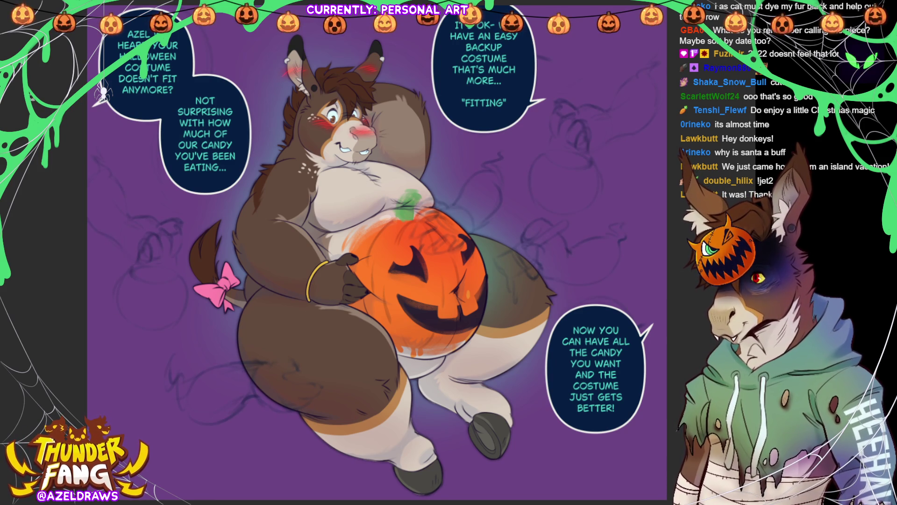
# Step: Lasso the tail and pink bow, nudge them slightly down-right with Ctrl+T, then deselect
pyautogui.moveTo(222, 277); pyautogui.dragTo(128, 158)
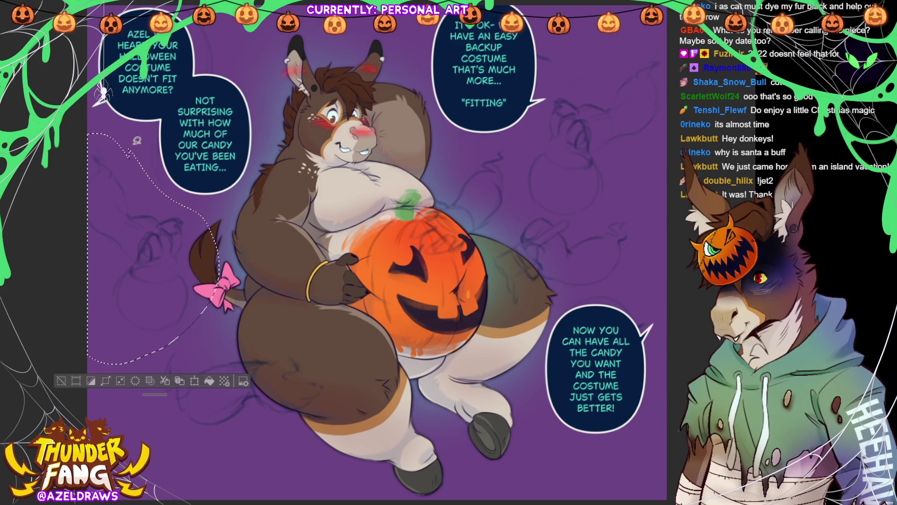
pyautogui.hotkey('ctrl', 't')
pyautogui.moveTo(177, 318); pyautogui.dragTo(190, 334)
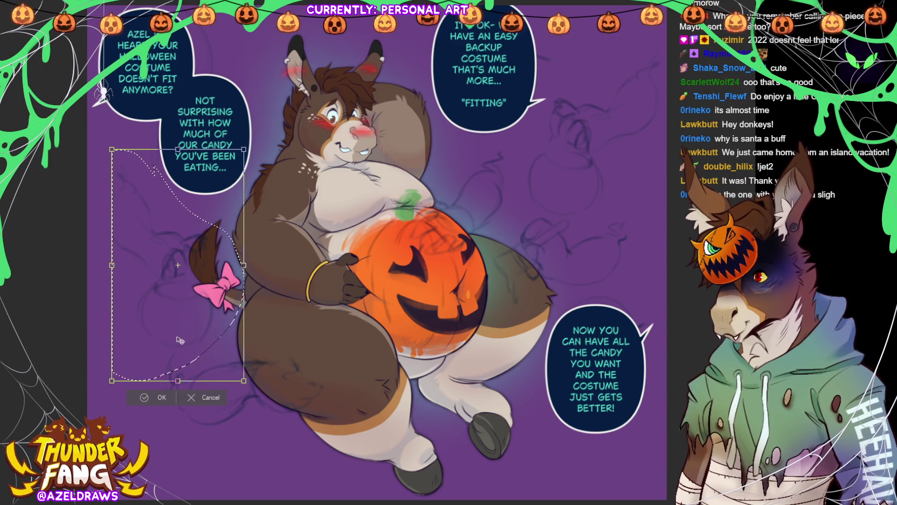
pyautogui.click(142, 399)
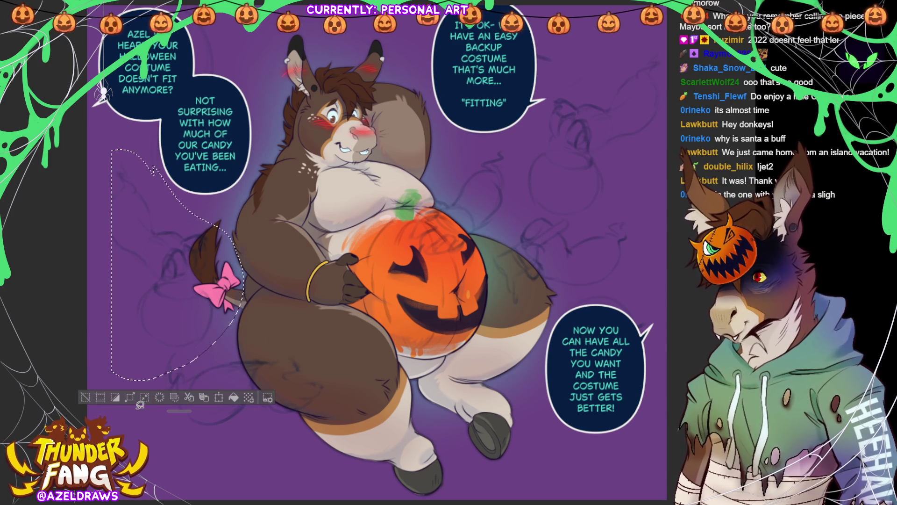
pyautogui.click(90, 399)
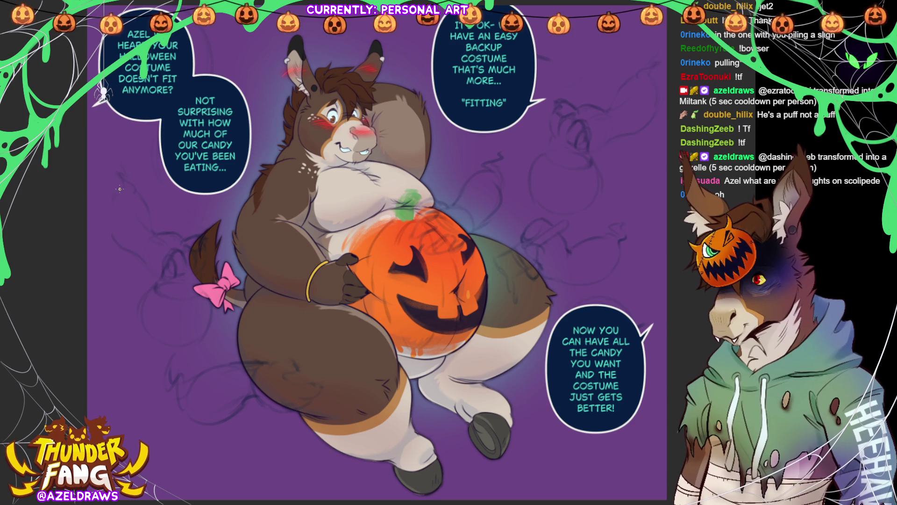
# Step: Sketch the small figure's body outline to the left of the donkey
pyautogui.moveTo(121, 188)
pyautogui.mouseDown()
pyautogui.moveTo(111, 200)
pyautogui.moveTo(118, 244)
pyautogui.mouseUp()
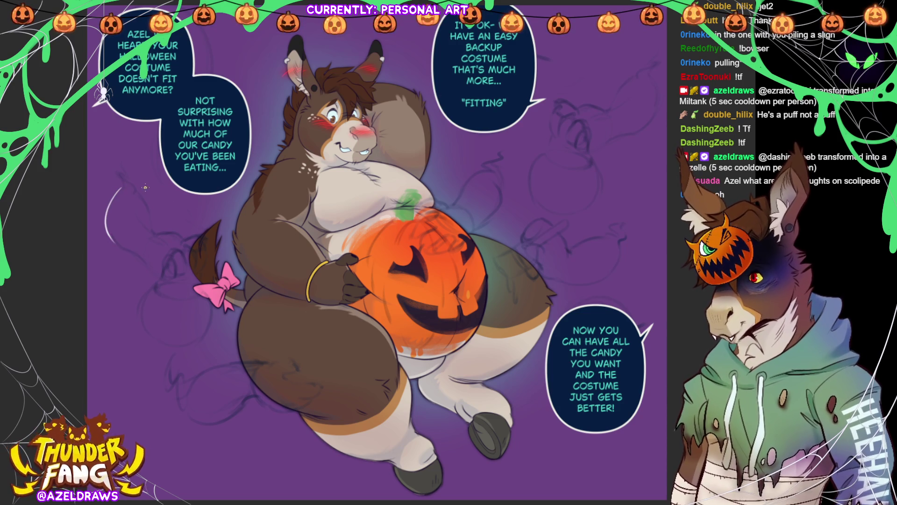
pyautogui.moveTo(136, 193); pyautogui.dragTo(154, 236)
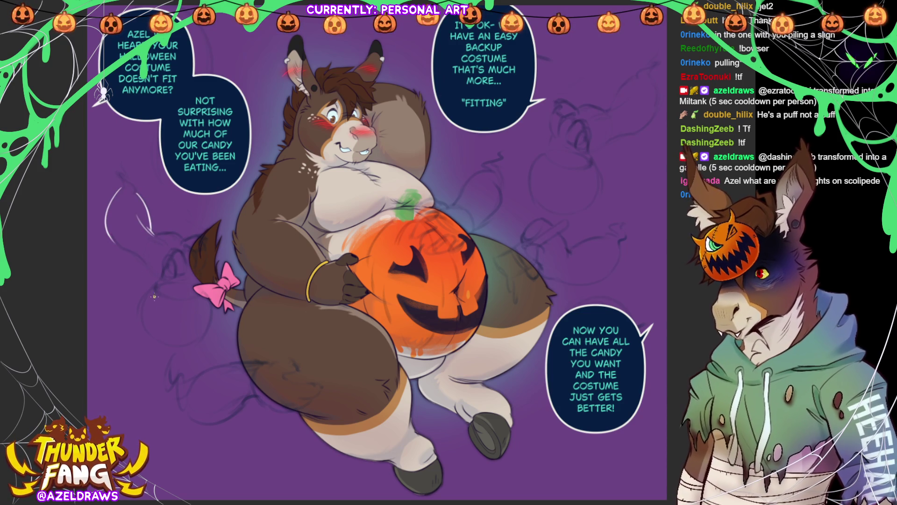
pyautogui.moveTo(112, 237); pyautogui.dragTo(146, 263)
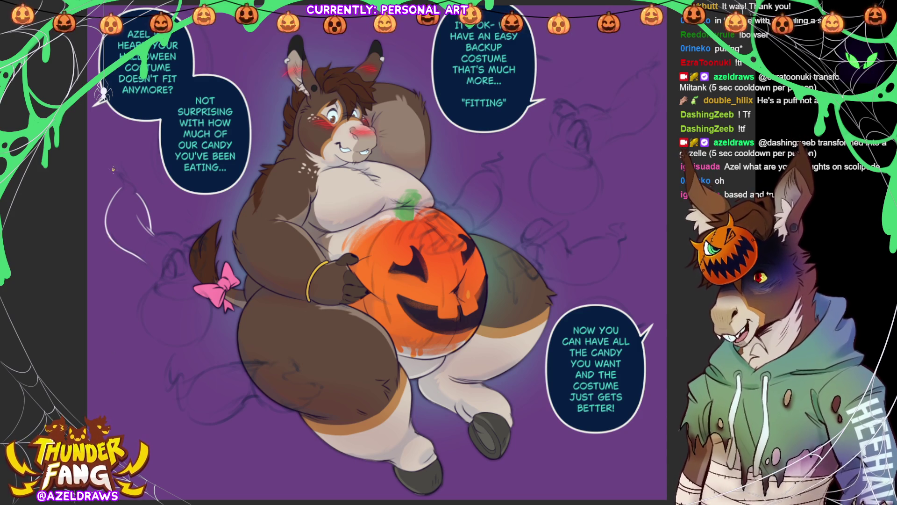
pyautogui.moveTo(119, 188); pyautogui.dragTo(122, 162)
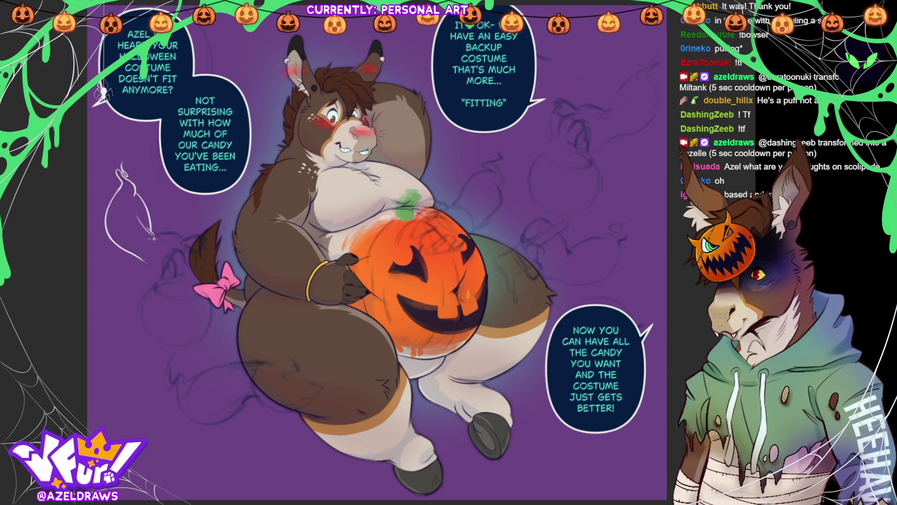
# Step: Sketch the figure's arm and fist reaching toward the donkey's tail
pyautogui.moveTo(155, 235); pyautogui.dragTo(184, 238)
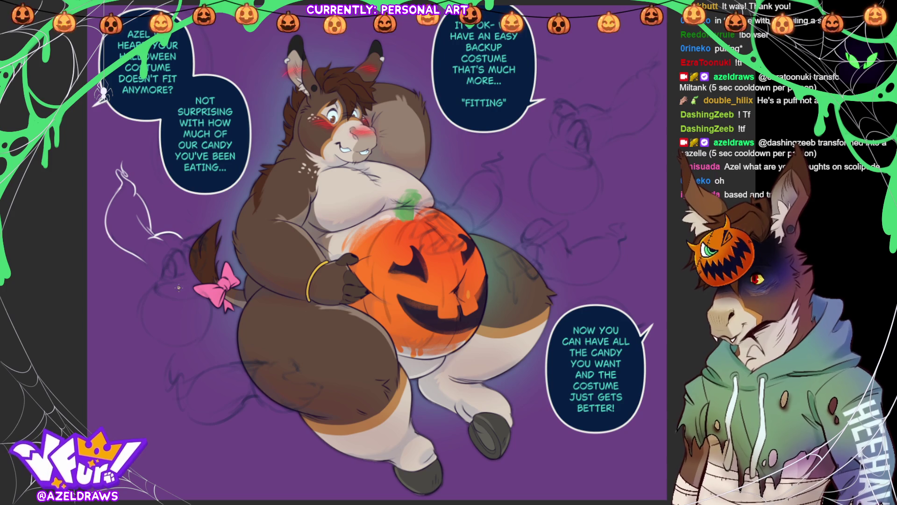
pyautogui.moveTo(144, 259); pyautogui.dragTo(164, 276)
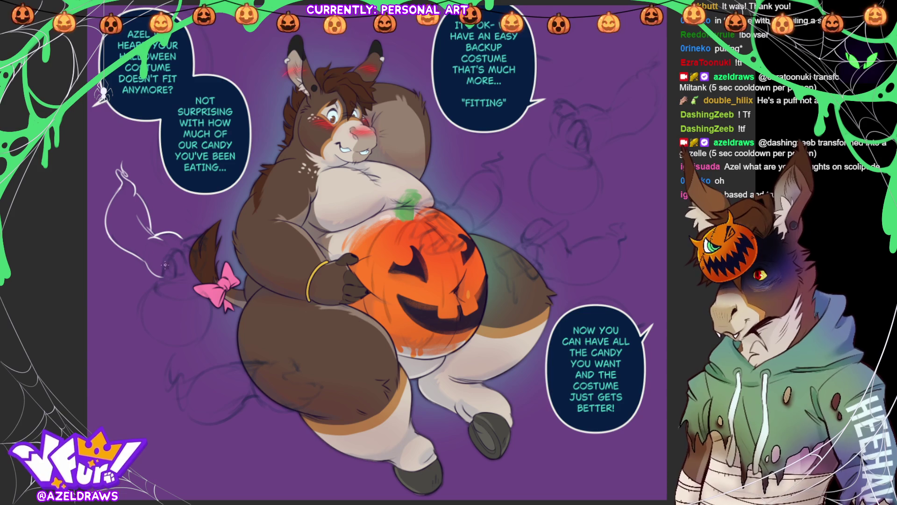
pyautogui.moveTo(164, 271)
pyautogui.mouseDown()
pyautogui.moveTo(171, 278)
pyautogui.moveTo(174, 257)
pyautogui.moveTo(174, 273)
pyautogui.mouseUp()
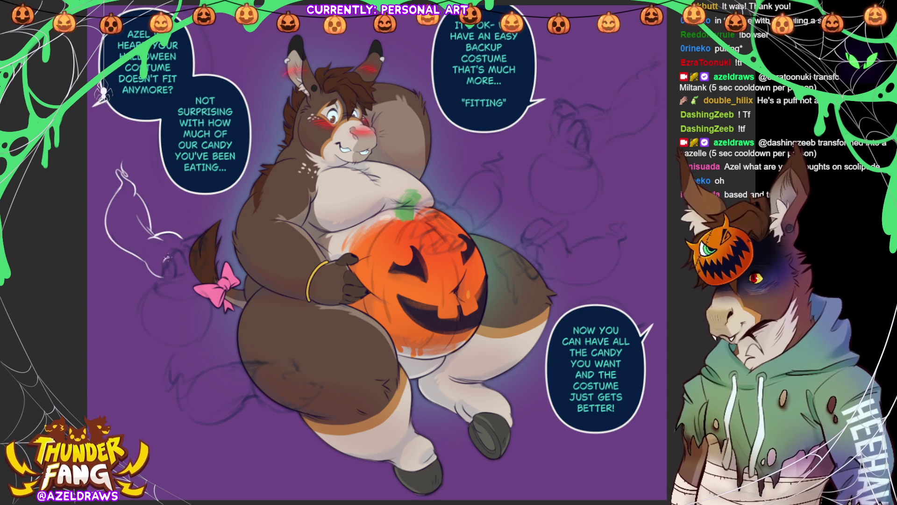
pyautogui.moveTo(162, 263)
pyautogui.mouseDown()
pyautogui.moveTo(164, 282)
pyautogui.moveTo(172, 280)
pyautogui.moveTo(176, 251)
pyautogui.moveTo(187, 261)
pyautogui.moveTo(182, 275)
pyautogui.mouseUp()
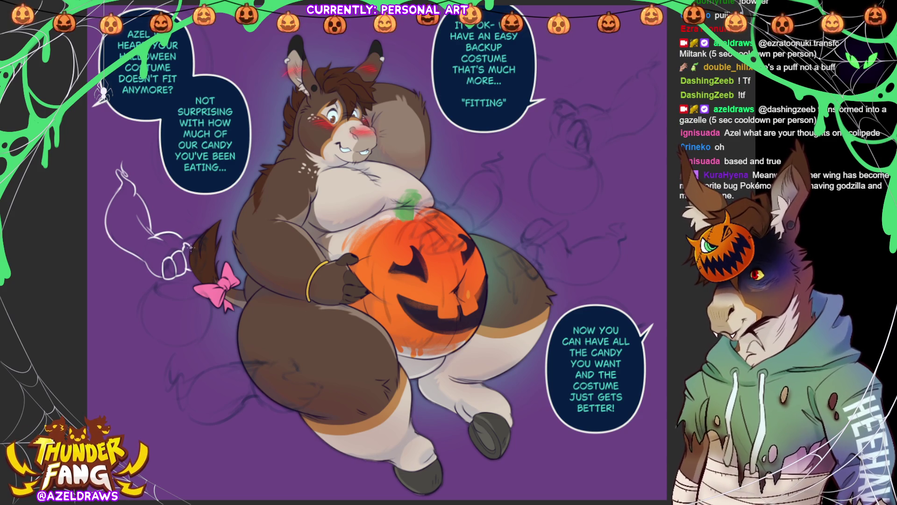
pyautogui.moveTo(195, 252); pyautogui.dragTo(193, 274)
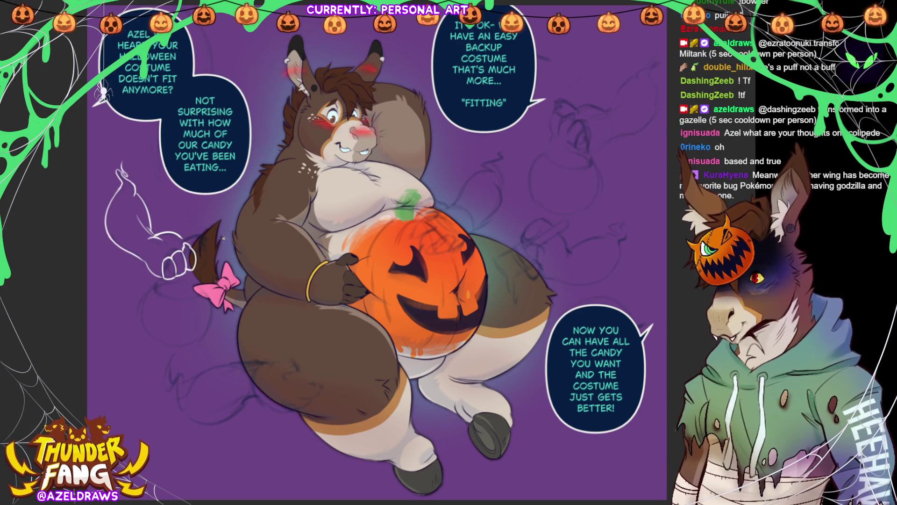
pyautogui.moveTo(204, 243); pyautogui.dragTo(202, 255)
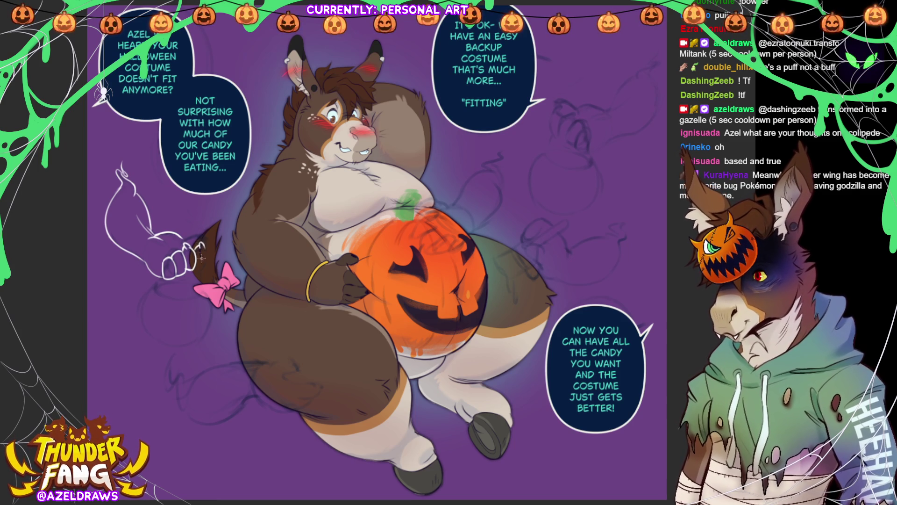
pyautogui.moveTo(197, 269)
pyautogui.mouseDown()
pyautogui.moveTo(206, 245)
pyautogui.moveTo(186, 238)
pyautogui.moveTo(206, 238)
pyautogui.mouseUp()
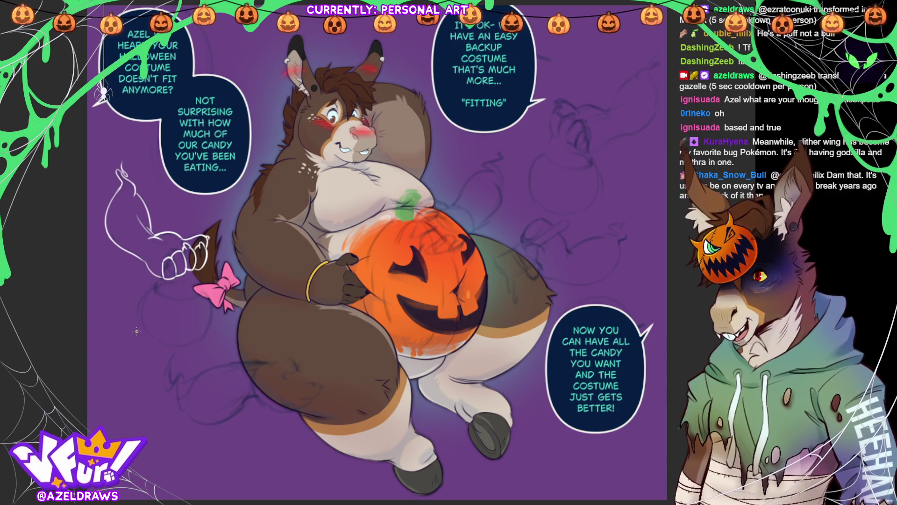
# Step: Ink the bucket handle over the hand and the top curve of the bucket, redoing stray strokes
pyautogui.moveTo(156, 294)
pyautogui.mouseDown()
pyautogui.moveTo(165, 265)
pyautogui.moveTo(194, 254)
pyautogui.moveTo(204, 280)
pyautogui.mouseUp()
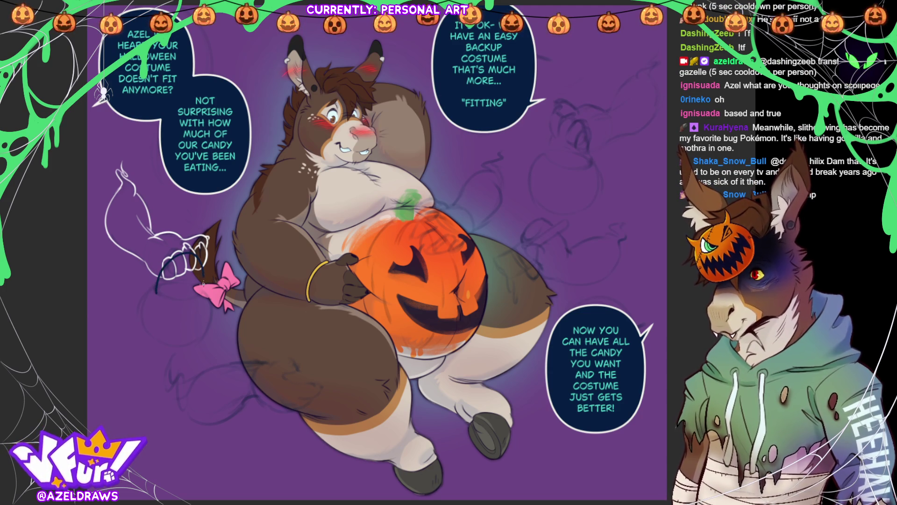
pyautogui.hotkey('ctrl', 'z')
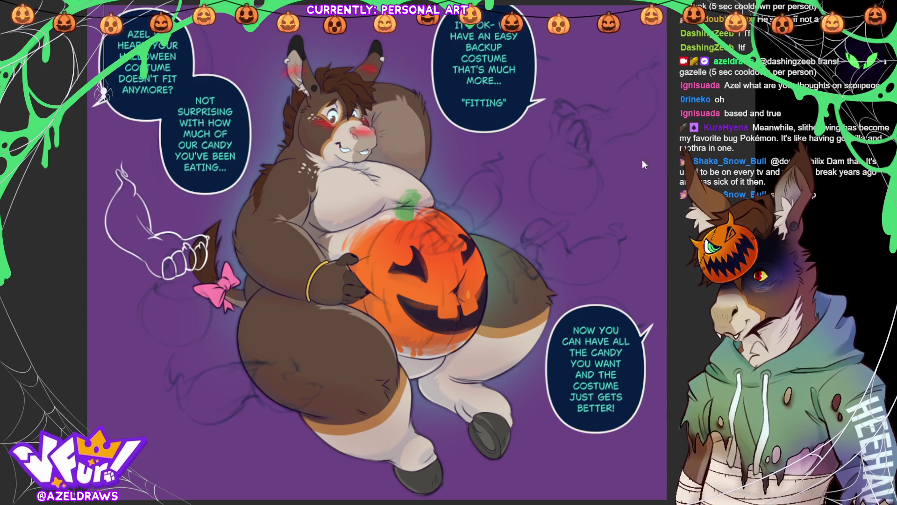
pyautogui.moveTo(154, 293)
pyautogui.mouseDown()
pyautogui.moveTo(176, 255)
pyautogui.moveTo(202, 262)
pyautogui.moveTo(205, 291)
pyautogui.mouseUp()
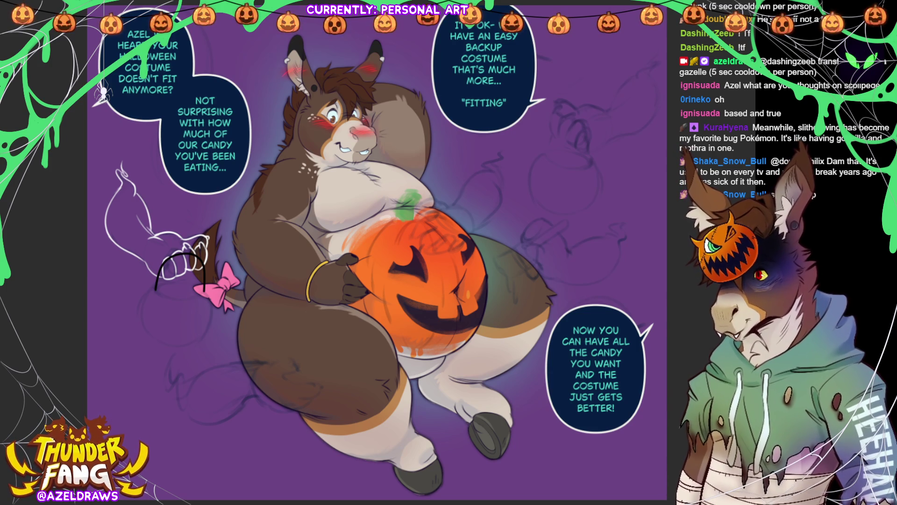
pyautogui.moveTo(156, 285)
pyautogui.mouseDown()
pyautogui.moveTo(138, 305)
pyautogui.moveTo(142, 332)
pyautogui.moveTo(184, 347)
pyautogui.moveTo(213, 322)
pyautogui.moveTo(204, 288)
pyautogui.mouseUp()
pyautogui.hotkey('ctrl', 'z')
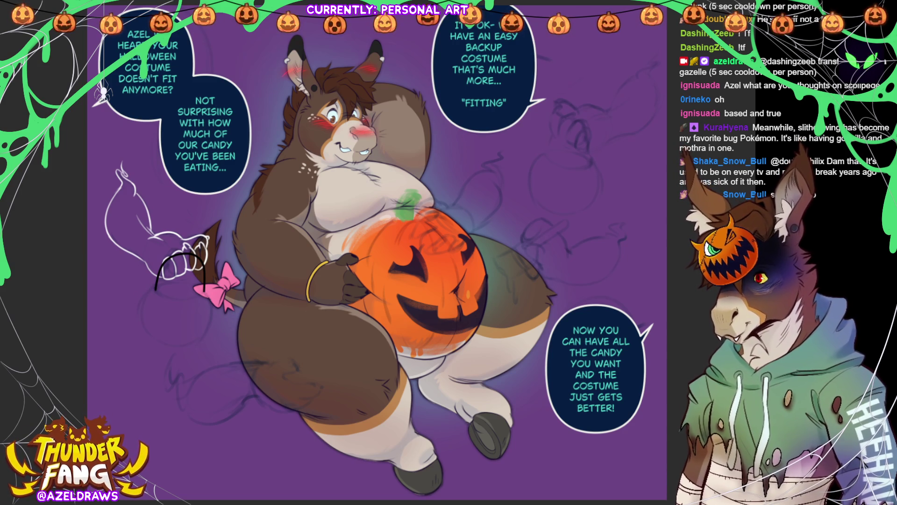
pyautogui.moveTo(157, 283)
pyautogui.mouseDown()
pyautogui.moveTo(162, 297)
pyautogui.moveTo(199, 300)
pyautogui.moveTo(196, 283)
pyautogui.moveTo(169, 281)
pyautogui.moveTo(155, 297)
pyautogui.moveTo(194, 303)
pyautogui.moveTo(208, 295)
pyautogui.mouseUp()
# Step: Draw the bucket's round body and its jack-o'-lantern eyes, undoing misdrawn strokes
pyautogui.moveTo(151, 290)
pyautogui.mouseDown()
pyautogui.moveTo(138, 317)
pyautogui.moveTo(175, 348)
pyautogui.moveTo(213, 312)
pyautogui.moveTo(208, 292)
pyautogui.mouseUp()
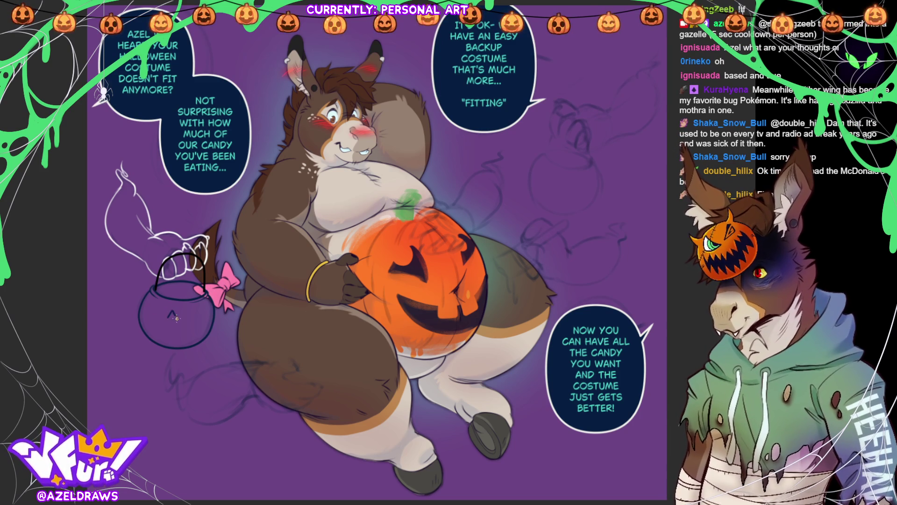
pyautogui.moveTo(171, 315); pyautogui.dragTo(172, 315)
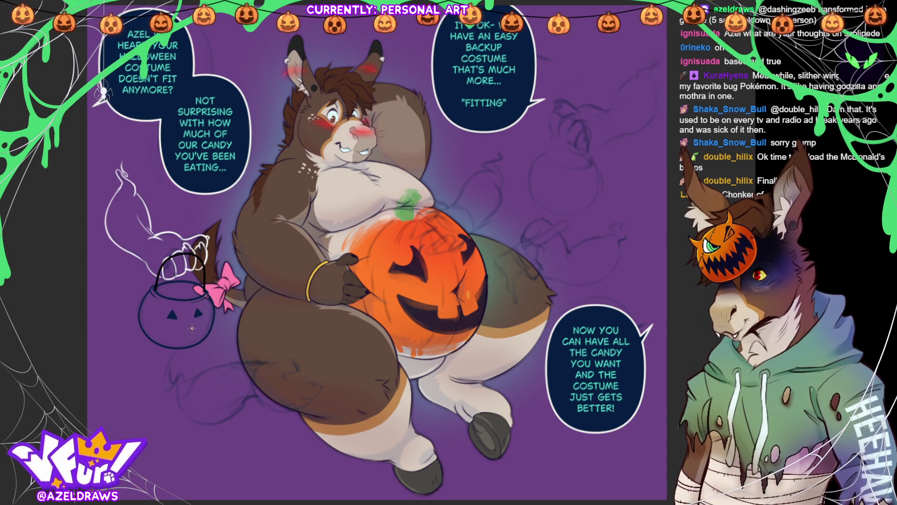
pyautogui.hotkey('ctrl', 'z')
pyautogui.hotkey('ctrl', 'z')
pyautogui.hotkey('ctrl', 'z')
pyautogui.hotkey('ctrl', 'z')
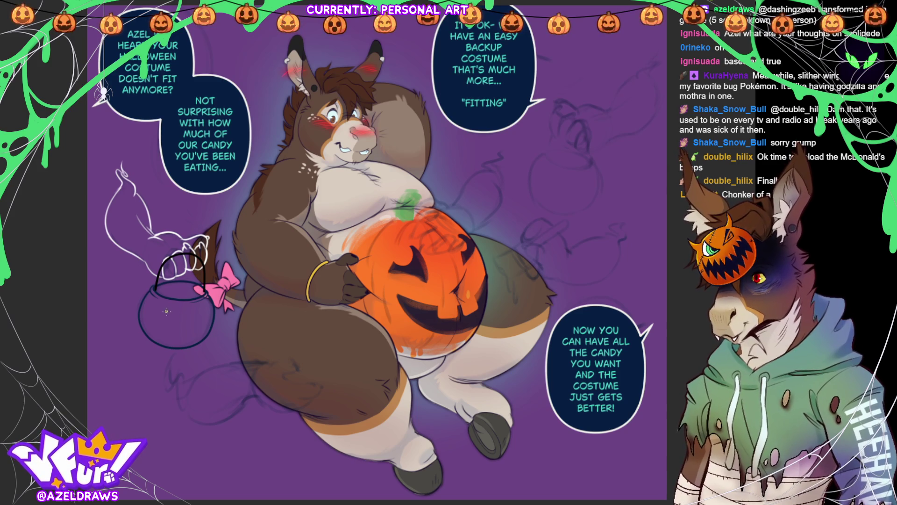
pyautogui.moveTo(176, 310)
pyautogui.mouseDown()
pyautogui.moveTo(181, 321)
pyautogui.moveTo(205, 305)
pyautogui.moveTo(168, 328)
pyautogui.moveTo(186, 334)
pyautogui.moveTo(206, 322)
pyautogui.moveTo(174, 339)
pyautogui.moveTo(184, 343)
pyautogui.moveTo(210, 319)
pyautogui.mouseUp()
pyautogui.hotkey('ctrl', 'z')
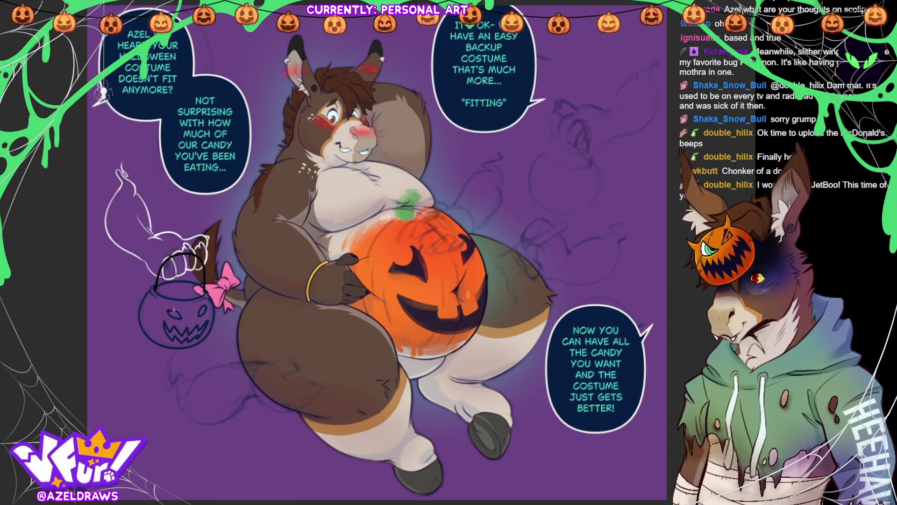
pyautogui.moveTo(169, 310); pyautogui.dragTo(203, 311)
pyautogui.scroll(5, 184, 348)
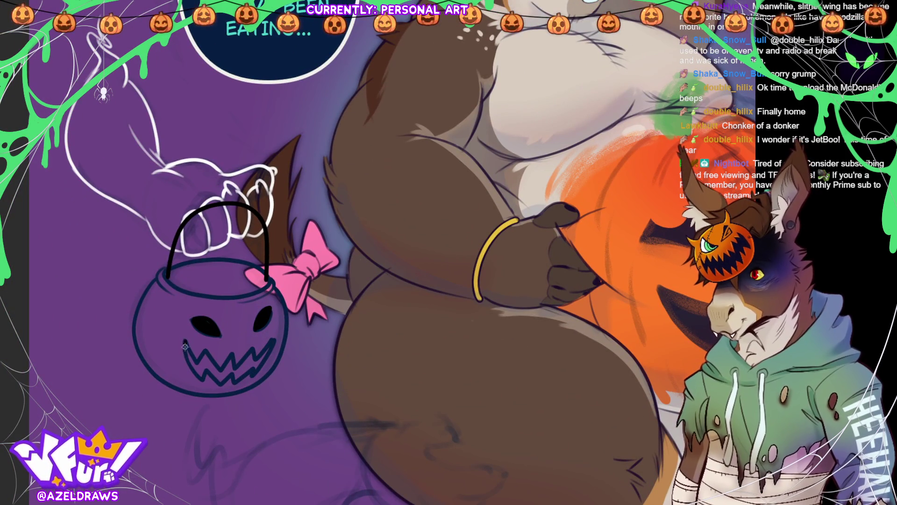
# Step: Fill the bucket's zigzag mouth solid black and lasso the bucket area for colouring
pyautogui.moveTo(185, 345); pyautogui.dragTo(202, 373)
pyautogui.hotkey('ctrl', 'z')
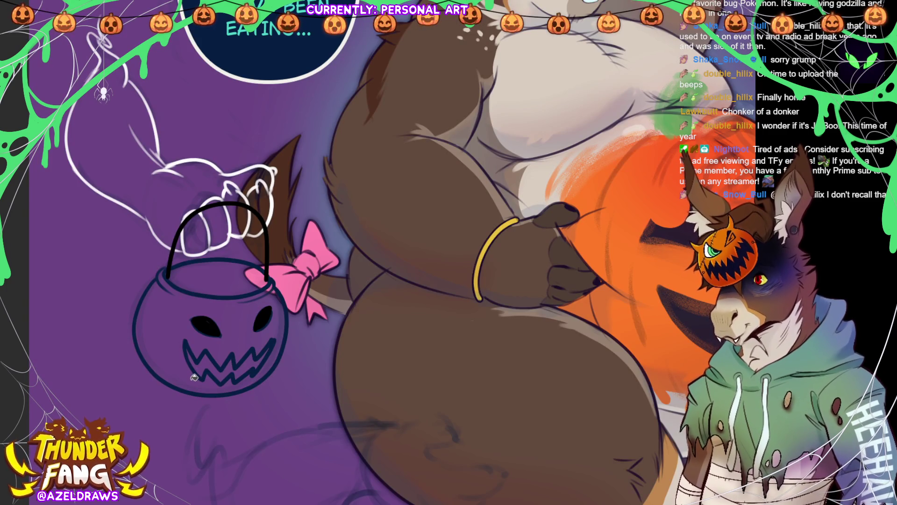
pyautogui.click(208, 362)
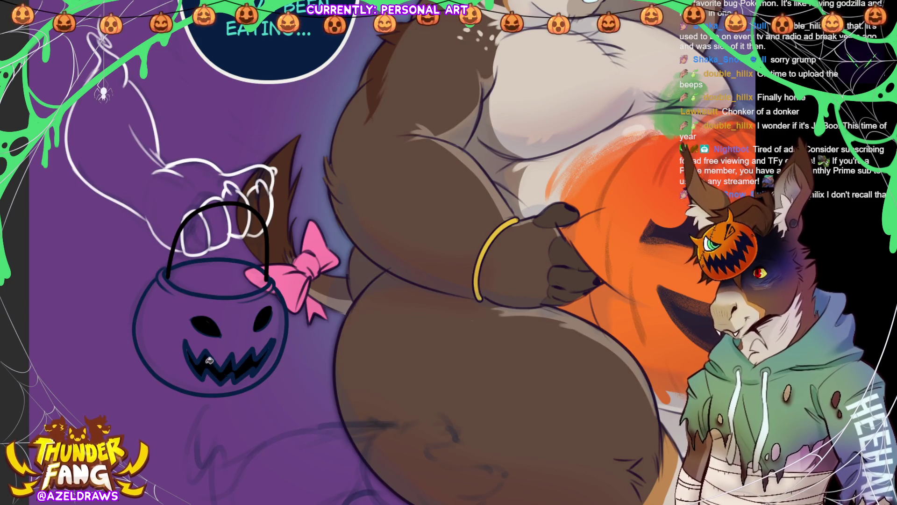
pyautogui.click(208, 351)
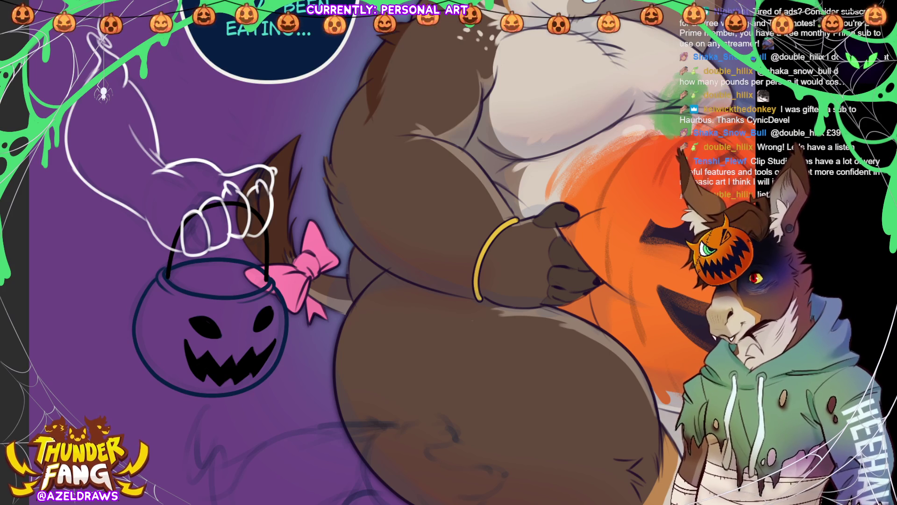
pyautogui.moveTo(265, 260)
pyautogui.mouseDown()
pyautogui.moveTo(115, 312)
pyautogui.moveTo(240, 236)
pyautogui.mouseUp()
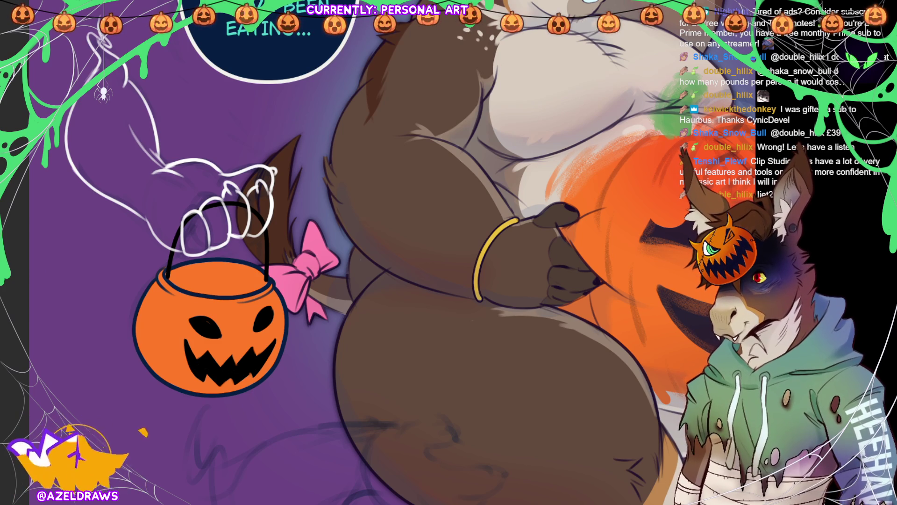
# Step: Auto-select the orange bucket's opening, ready for painting candy
pyautogui.click(232, 279)
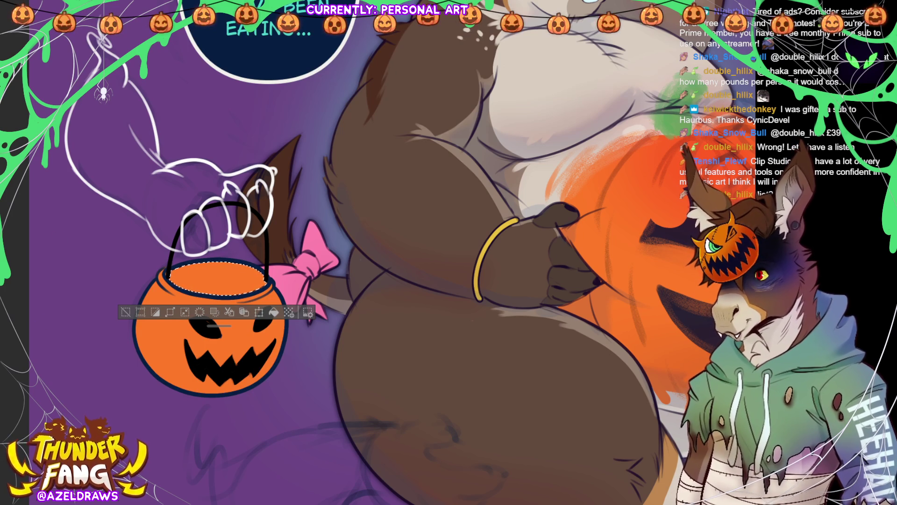
# Step: Paint white and green candy pieces into the bucket opening, then deselect and sample the bucket colour
pyautogui.moveTo(189, 266)
pyautogui.mouseDown()
pyautogui.moveTo(171, 285)
pyautogui.moveTo(200, 274)
pyautogui.moveTo(191, 274)
pyautogui.mouseUp()
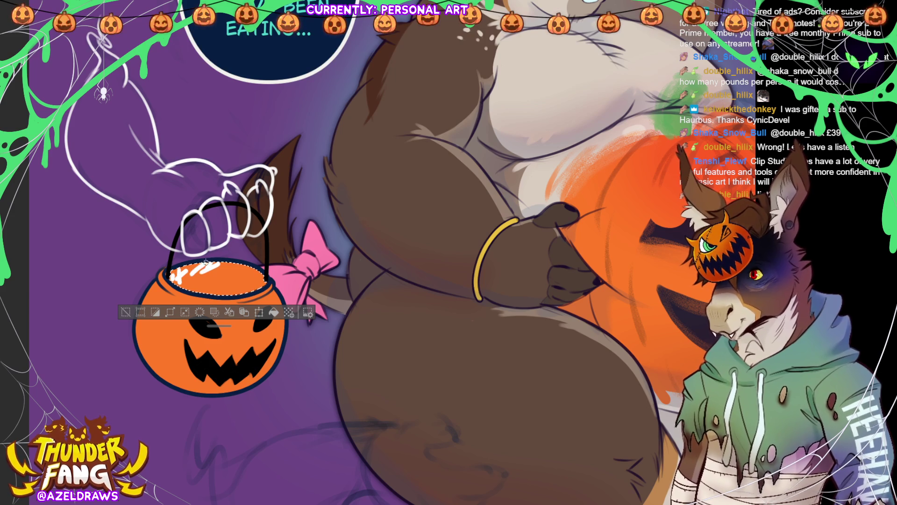
pyautogui.moveTo(245, 266)
pyautogui.mouseDown()
pyautogui.moveTo(225, 275)
pyautogui.moveTo(253, 287)
pyautogui.moveTo(256, 280)
pyautogui.mouseUp()
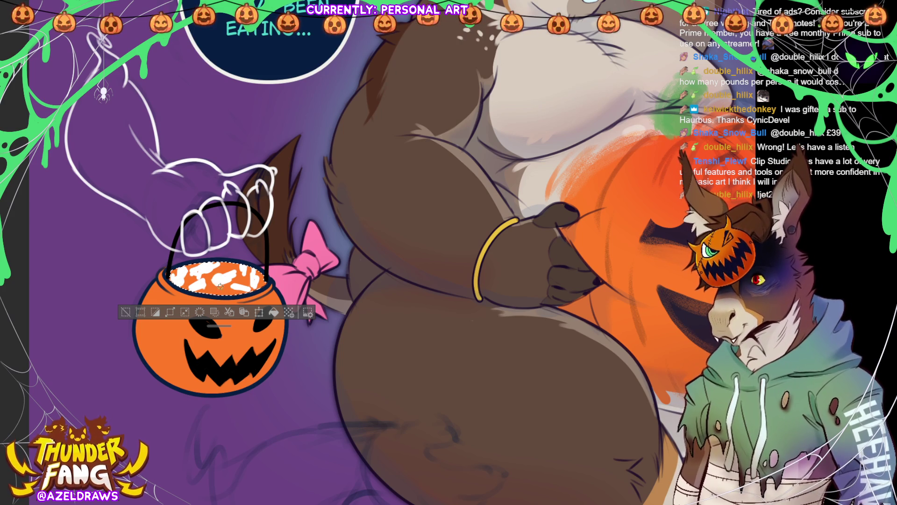
pyautogui.moveTo(202, 275)
pyautogui.mouseDown()
pyautogui.moveTo(234, 278)
pyautogui.moveTo(240, 264)
pyautogui.moveTo(237, 276)
pyautogui.moveTo(256, 283)
pyautogui.moveTo(224, 296)
pyautogui.moveTo(263, 279)
pyautogui.moveTo(223, 293)
pyautogui.moveTo(194, 279)
pyautogui.moveTo(254, 268)
pyautogui.moveTo(243, 281)
pyautogui.mouseUp()
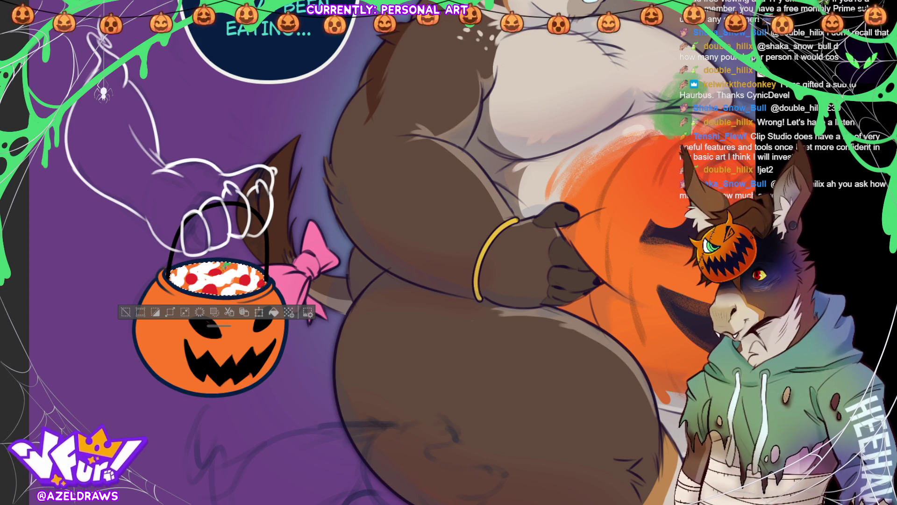
pyautogui.click(197, 265)
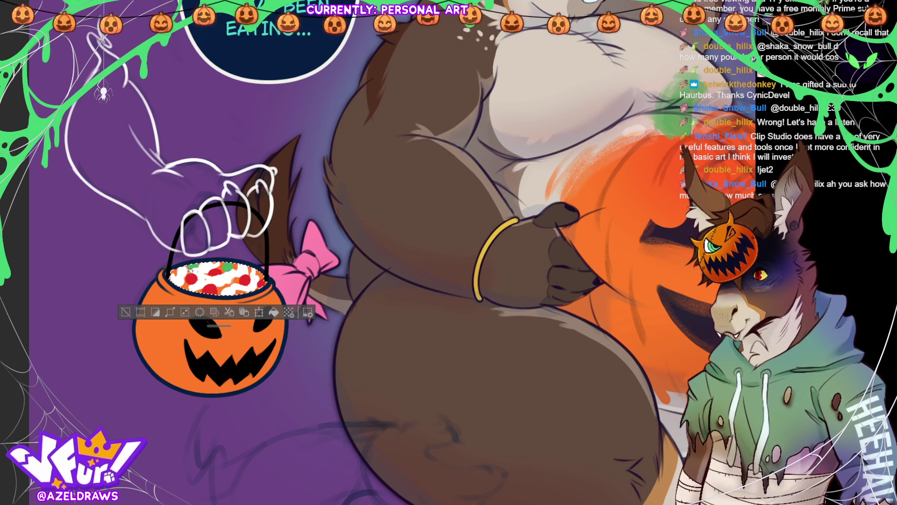
pyautogui.click(224, 291)
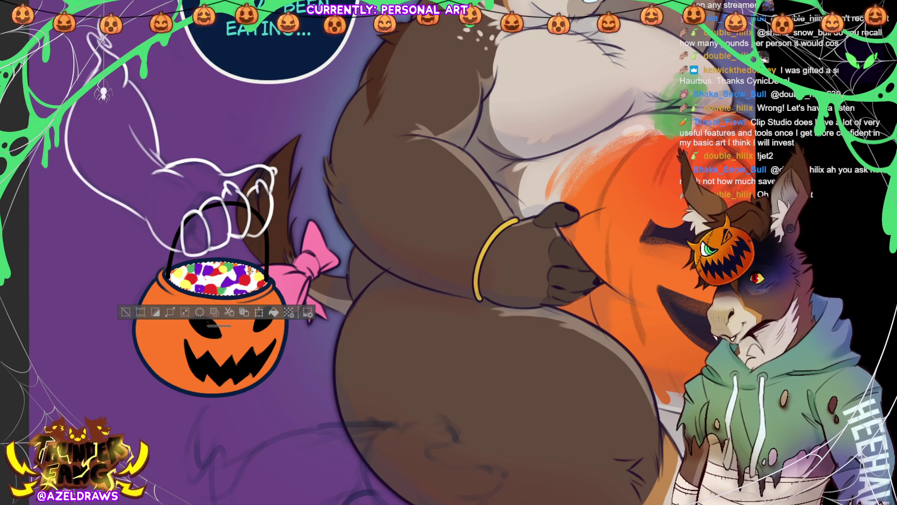
pyautogui.hotkey('ctrl', 'd')
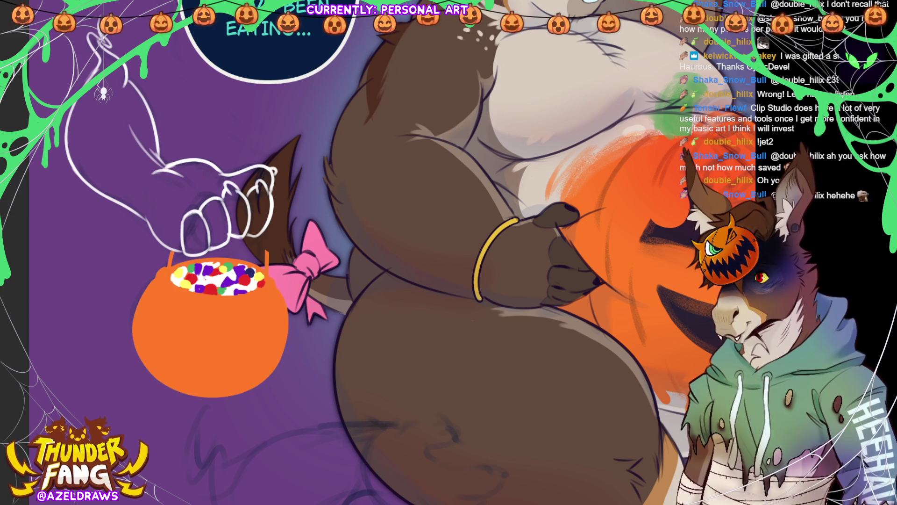
pyautogui.keyDown('alt'); pyautogui.click(229, 298); pyautogui.keyUp('alt')
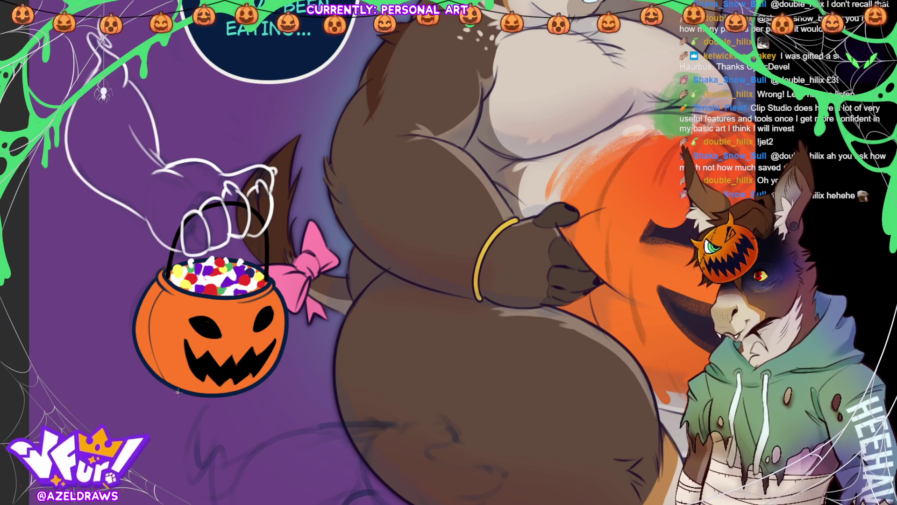
# Step: Shade the pumpkin bucket's left side a darker tone
pyautogui.moveTo(179, 299)
pyautogui.mouseDown()
pyautogui.moveTo(171, 339)
pyautogui.moveTo(190, 377)
pyautogui.mouseUp()
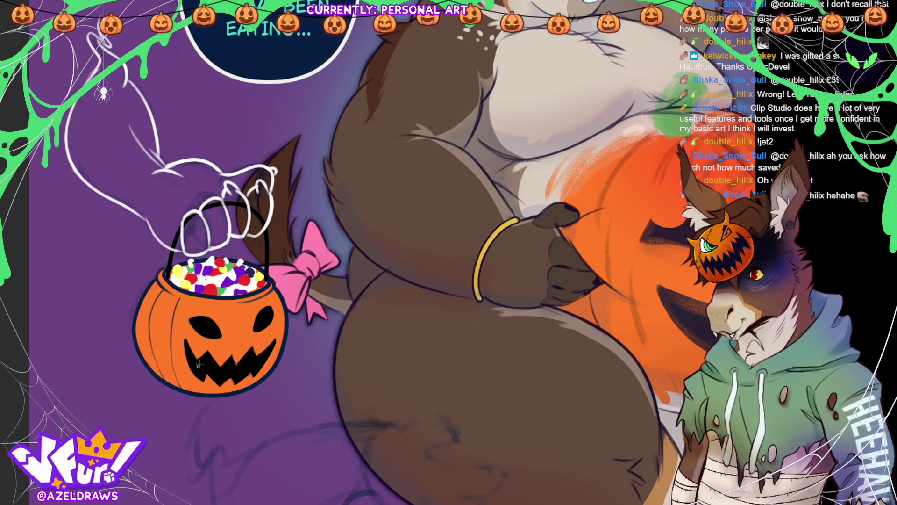
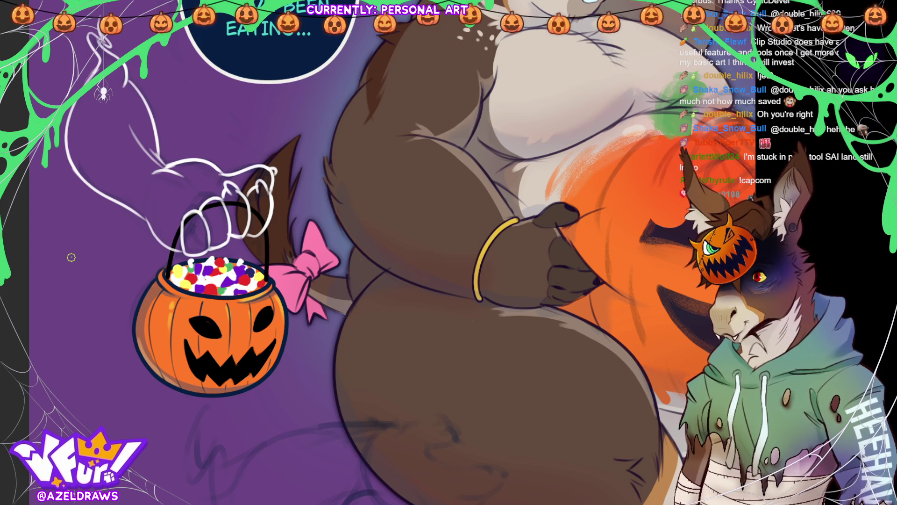
# Step: Ink dark outlines along the candy bucket's left, right and bottom edges
pyautogui.hotkey('ctrl', '0')
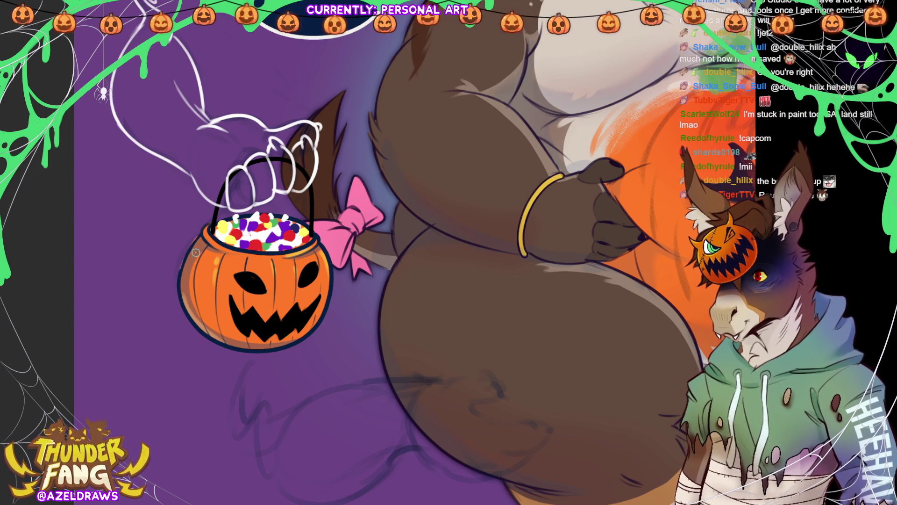
pyautogui.moveTo(183, 272)
pyautogui.mouseDown()
pyautogui.moveTo(208, 334)
pyautogui.moveTo(245, 350)
pyautogui.moveTo(320, 326)
pyautogui.moveTo(313, 330)
pyautogui.moveTo(332, 273)
pyautogui.moveTo(322, 247)
pyautogui.mouseUp()
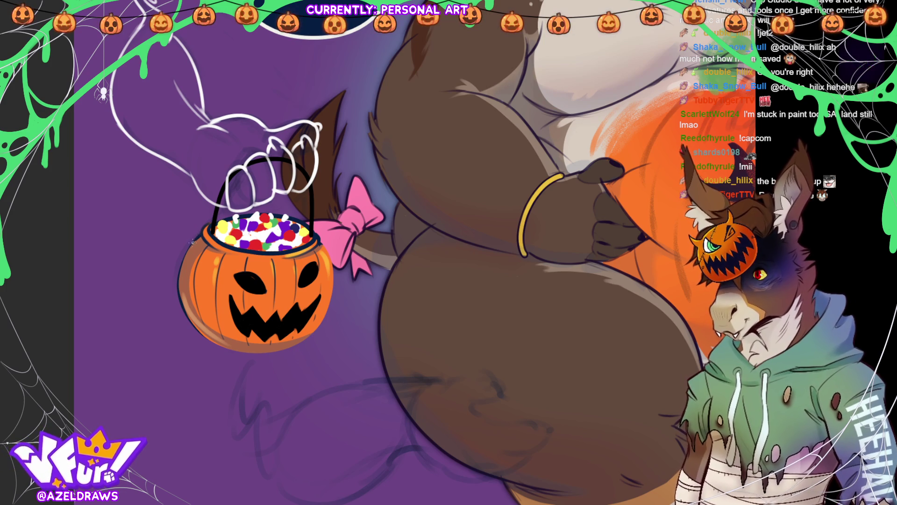
pyautogui.moveTo(179, 284); pyautogui.dragTo(197, 330)
pyautogui.hotkey('ctrl', 'z')
pyautogui.moveTo(197, 238)
pyautogui.mouseDown()
pyautogui.moveTo(180, 301)
pyautogui.moveTo(200, 335)
pyautogui.moveTo(229, 350)
pyautogui.moveTo(269, 351)
pyautogui.mouseUp()
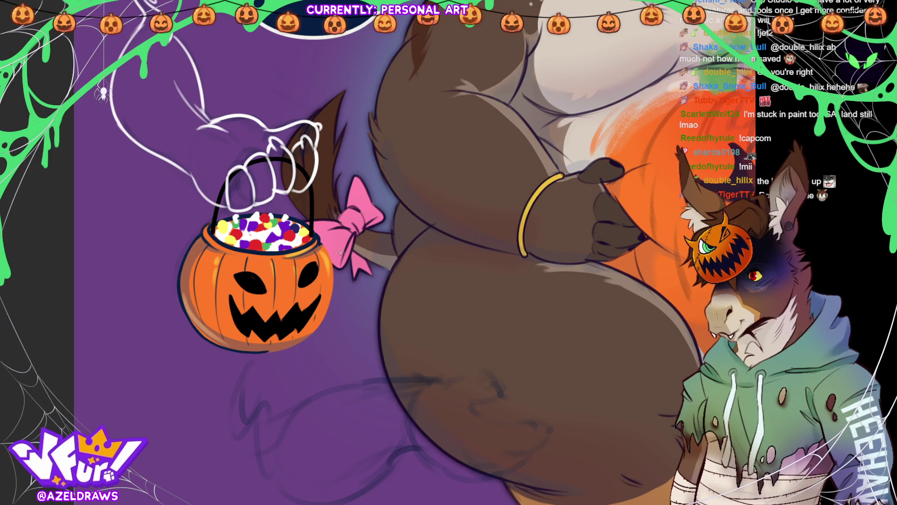
pyautogui.moveTo(327, 250); pyautogui.dragTo(334, 290)
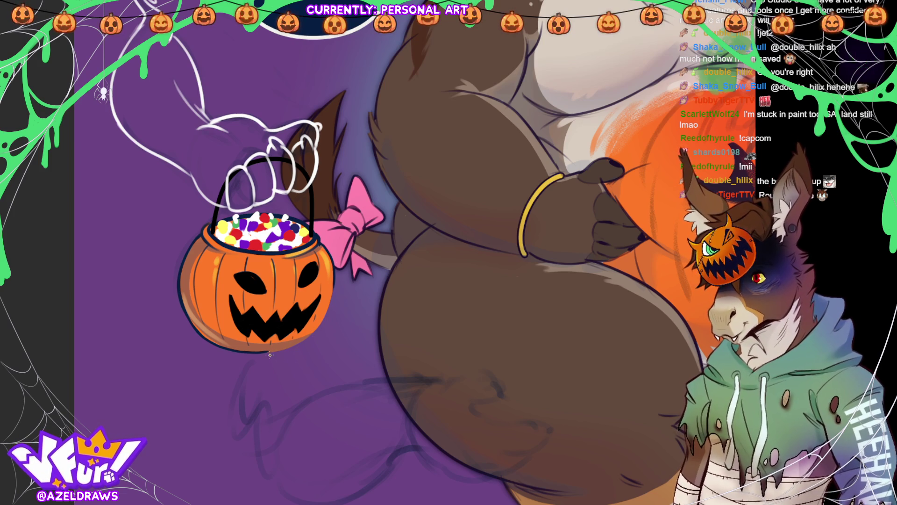
pyautogui.moveTo(269, 351)
pyautogui.mouseDown()
pyautogui.moveTo(312, 332)
pyautogui.moveTo(334, 281)
pyautogui.mouseUp()
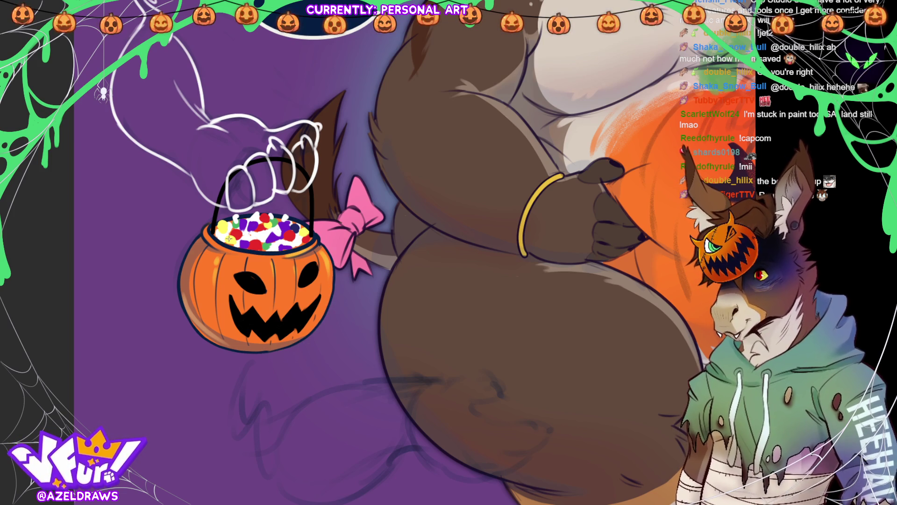
# Step: Sample the bucket's rim colour and paint a highlight along the rim
pyautogui.keyDown('alt'); pyautogui.click(214, 239); pyautogui.keyUp('alt')
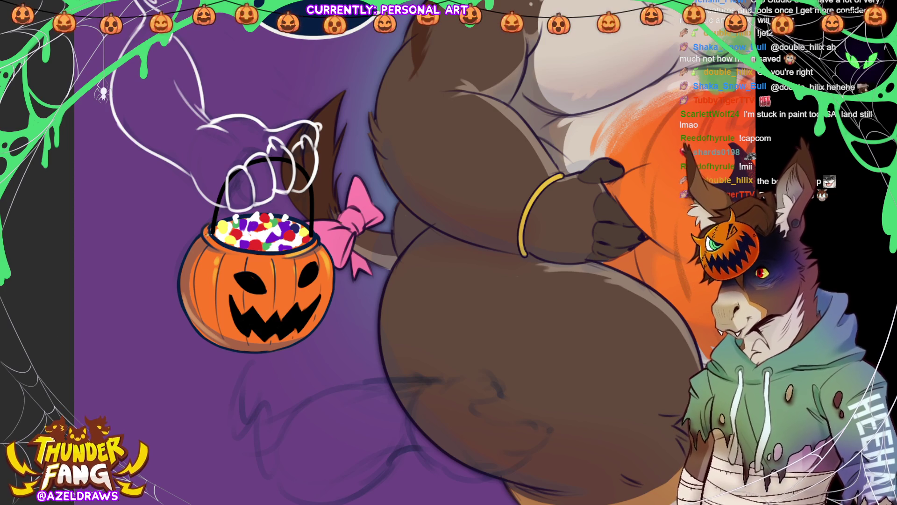
pyautogui.moveTo(240, 253)
pyautogui.mouseDown()
pyautogui.moveTo(276, 254)
pyautogui.moveTo(317, 239)
pyautogui.mouseUp()
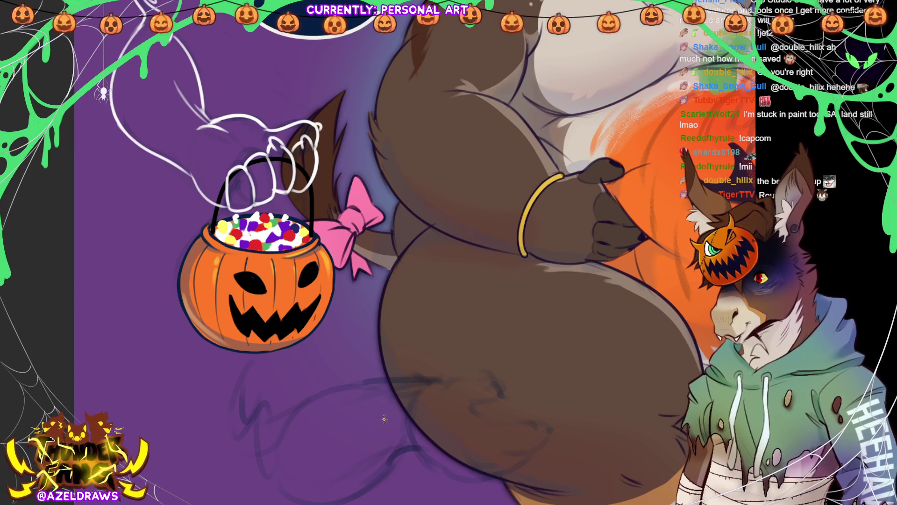
pyautogui.hotkey('ctrl', '0')
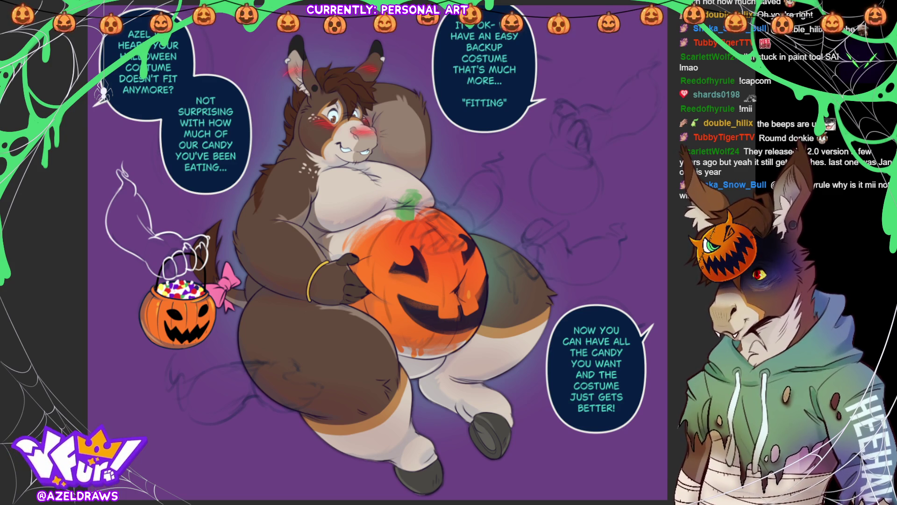
# Step: Begin filling the ghost hand with light teal
pyautogui.moveTo(199, 215)
pyautogui.mouseDown()
pyautogui.moveTo(166, 193)
pyautogui.moveTo(140, 287)
pyautogui.moveTo(232, 247)
pyautogui.mouseUp()
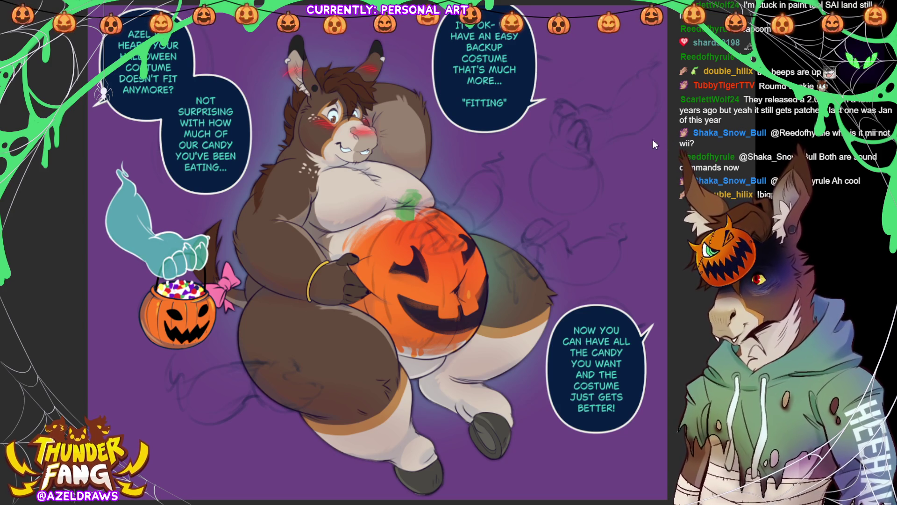
# Step: Brighten the ghost hand and arm with light strokes and soften the upper body into a pale glow
pyautogui.moveTo(169, 271); pyautogui.dragTo(189, 265)
pyautogui.moveTo(120, 234); pyautogui.dragTo(142, 255)
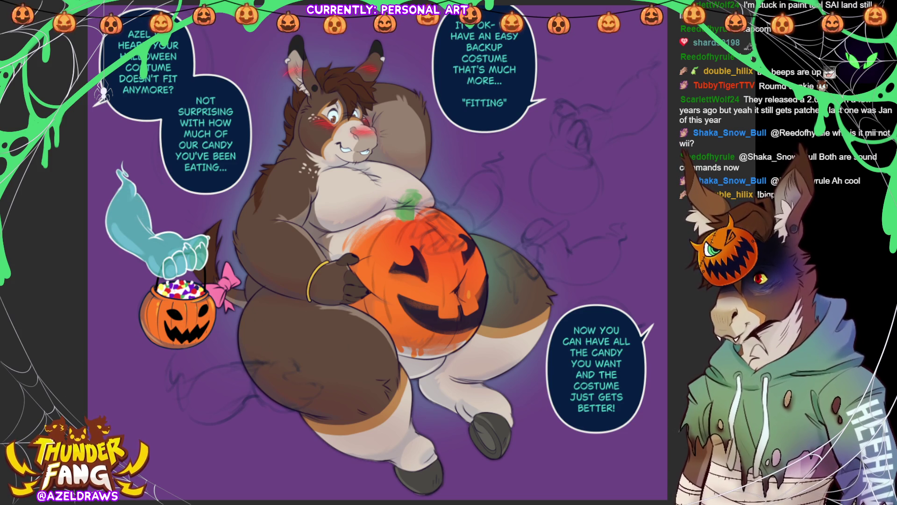
pyautogui.moveTo(140, 168)
pyautogui.mouseDown()
pyautogui.moveTo(124, 161)
pyautogui.moveTo(137, 192)
pyautogui.mouseUp()
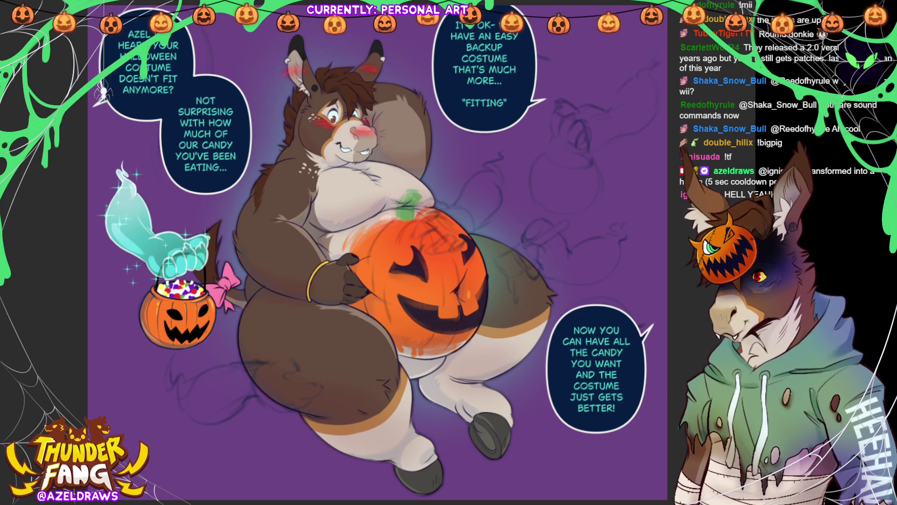
# Step: Duplicate the ghost hand with candy bucket and place the copy right of the pumpkin belly
pyautogui.hotkey('ctrl', 't')
pyautogui.moveTo(203, 327); pyautogui.dragTo(571, 236)
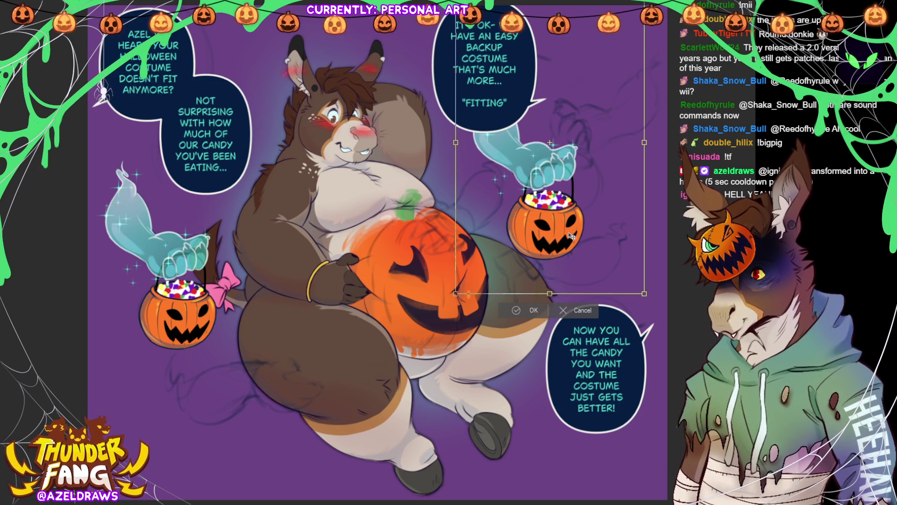
pyautogui.click(517, 311)
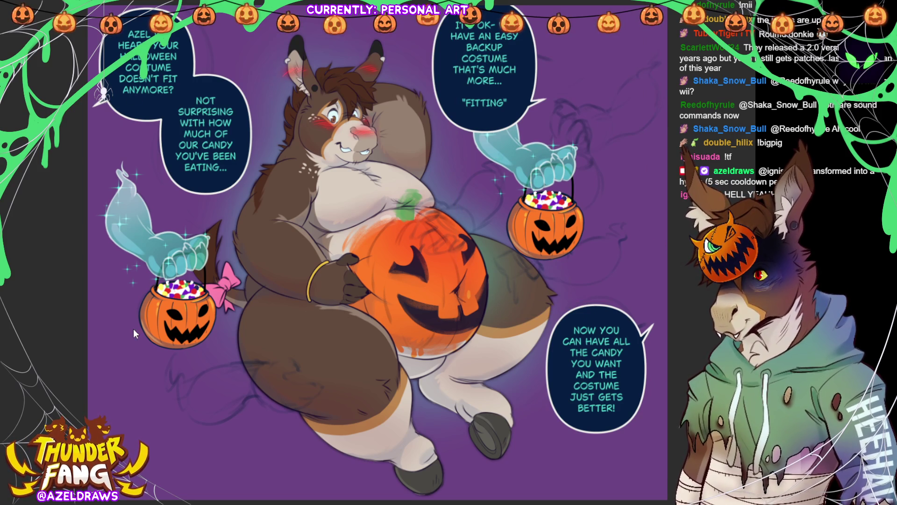
# Step: Flip the copy horizontally, tilt it slightly clockwise and raise it
pyautogui.hotkey('ctrl', 't')
pyautogui.press('h')
pyautogui.moveTo(605, 200)
pyautogui.mouseDown()
pyautogui.moveTo(576, 196)
pyautogui.moveTo(589, 192)
pyautogui.moveTo(593, 171)
pyautogui.mouseUp()
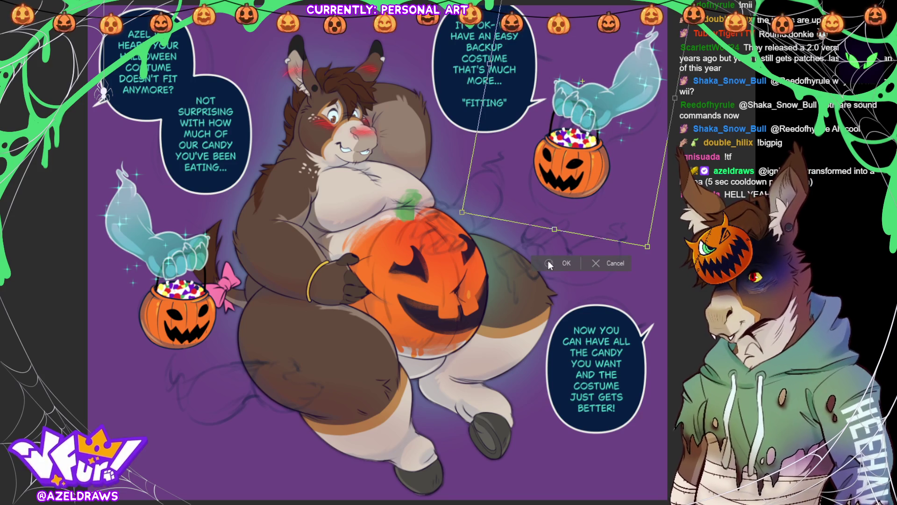
pyautogui.click(552, 260)
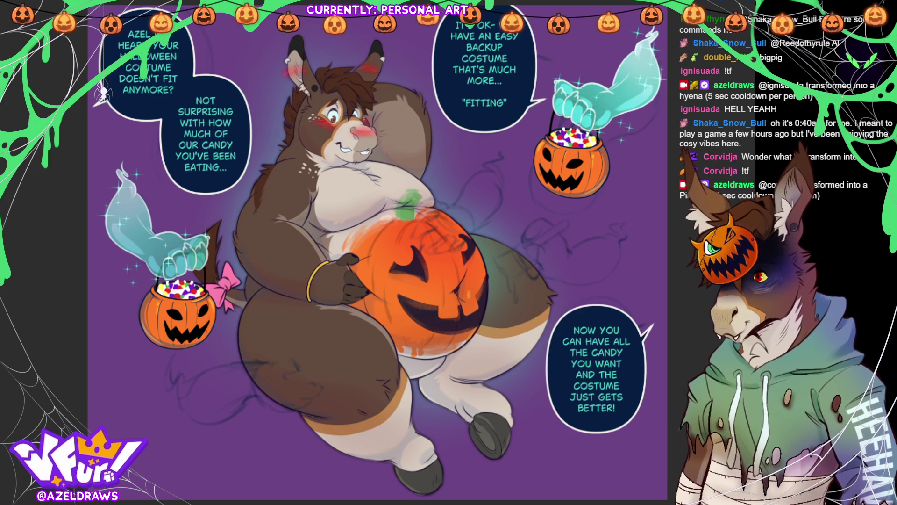
# Step: Paste another copy of the ghost hand with its candy bucket
pyautogui.hotkey('ctrl', 'v')
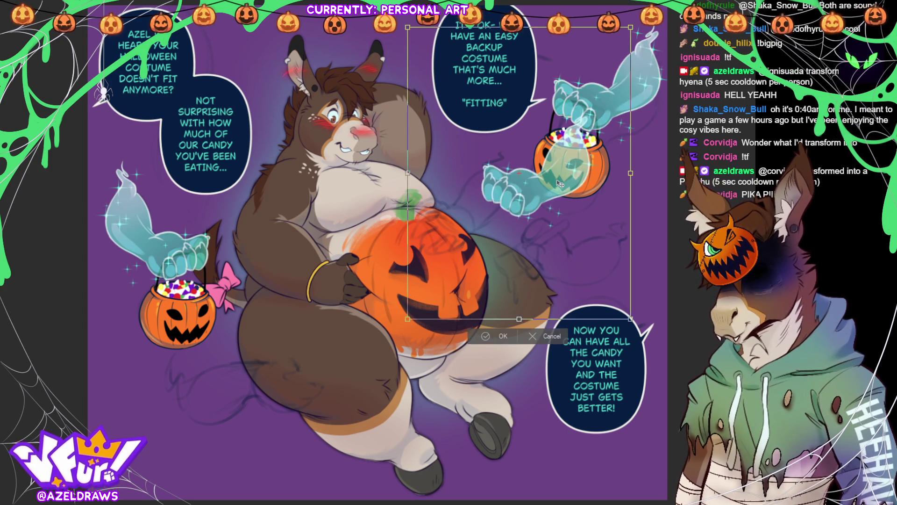
# Step: Place the pasted ghost hand on the donkey's thigh, then hide the lower arm's teal fill
pyautogui.moveTo(542, 281)
pyautogui.mouseDown()
pyautogui.moveTo(499, 241)
pyautogui.moveTo(421, 262)
pyautogui.moveTo(386, 140)
pyautogui.moveTo(369, 360)
pyautogui.moveTo(290, 468)
pyautogui.mouseUp()
pyautogui.moveTo(372, 373); pyautogui.dragTo(532, 308)
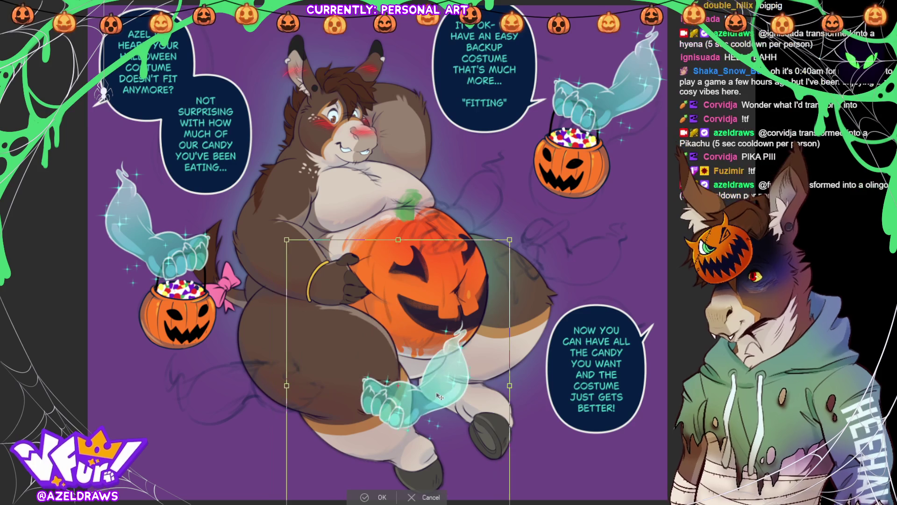
pyautogui.press('Return')
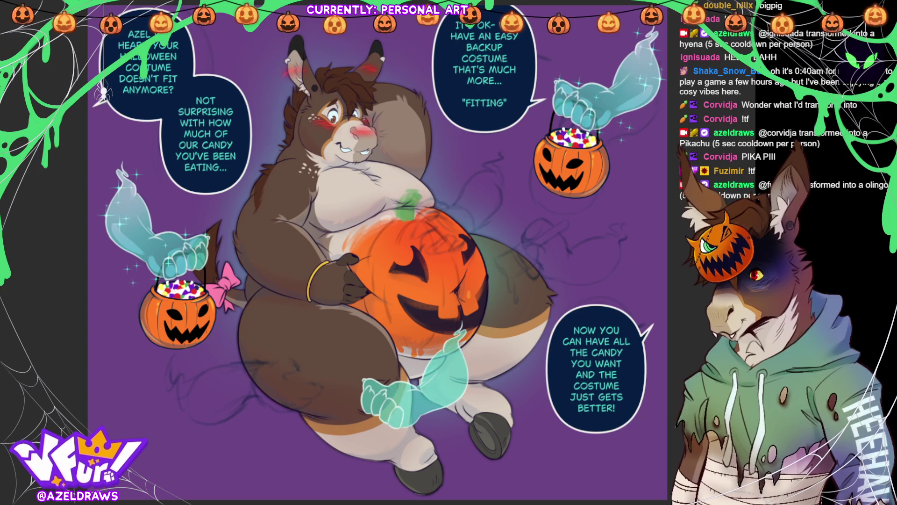
pyautogui.hotkey('ctrl', 'z')
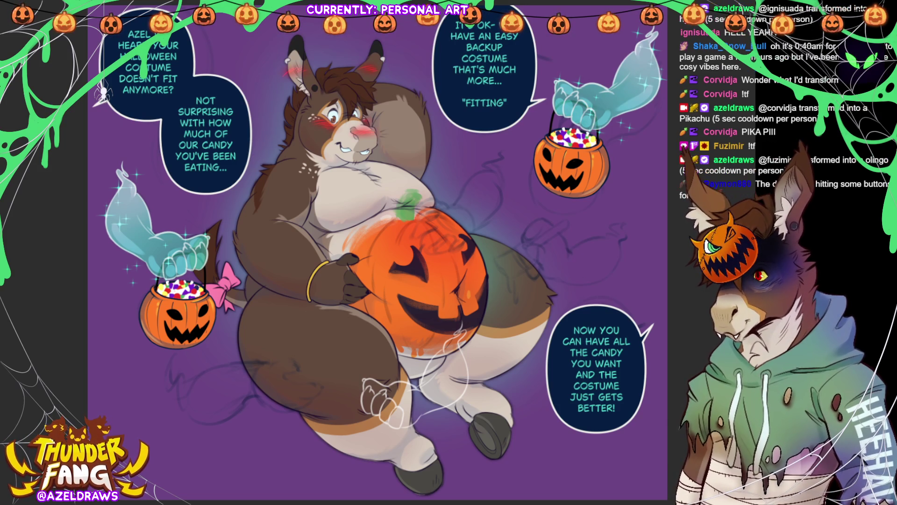
# Step: Sketch a ghost arm curving over the left thigh toward the belly, then select around it
pyautogui.moveTo(189, 389)
pyautogui.mouseDown()
pyautogui.moveTo(224, 365)
pyautogui.moveTo(260, 363)
pyautogui.mouseUp()
pyautogui.hotkey('ctrl', 'z')
pyautogui.moveTo(190, 387)
pyautogui.mouseDown()
pyautogui.moveTo(228, 364)
pyautogui.moveTo(263, 364)
pyautogui.mouseUp()
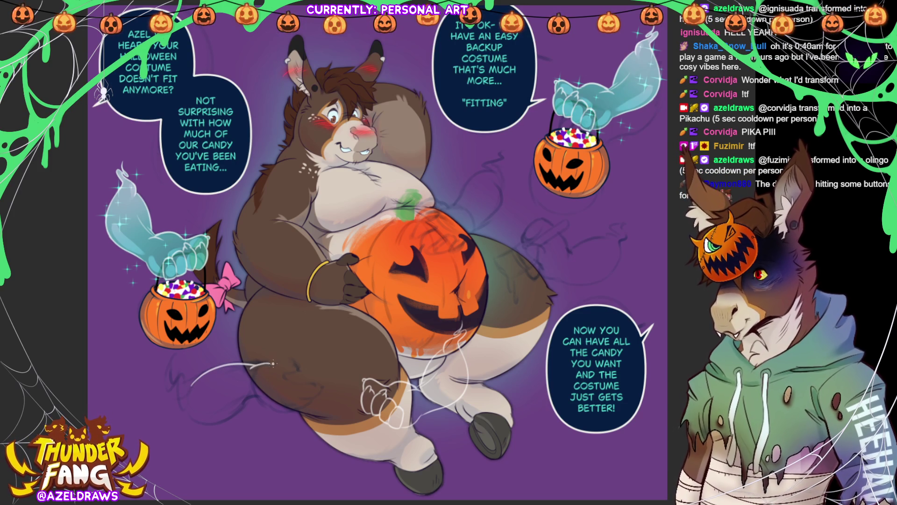
pyautogui.moveTo(271, 363)
pyautogui.mouseDown()
pyautogui.moveTo(288, 358)
pyautogui.moveTo(303, 370)
pyautogui.moveTo(286, 373)
pyautogui.moveTo(320, 384)
pyautogui.mouseUp()
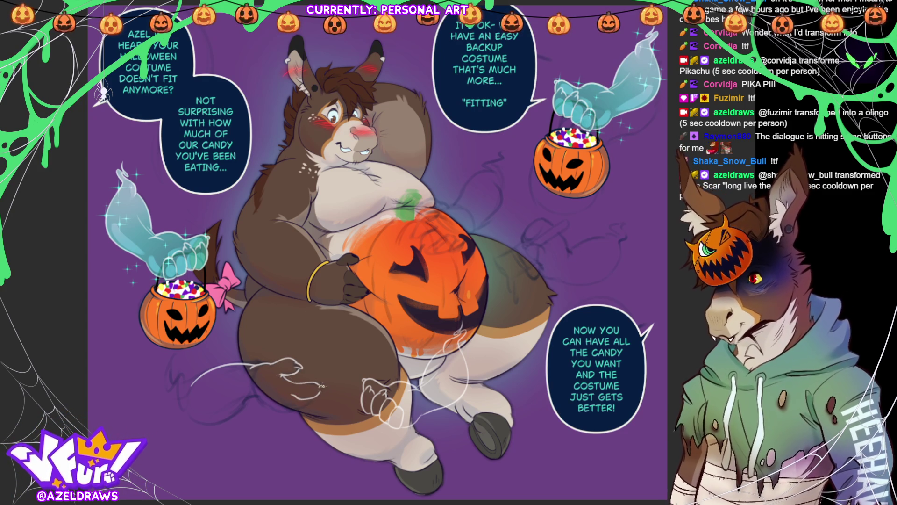
pyautogui.moveTo(296, 398); pyautogui.dragTo(319, 396)
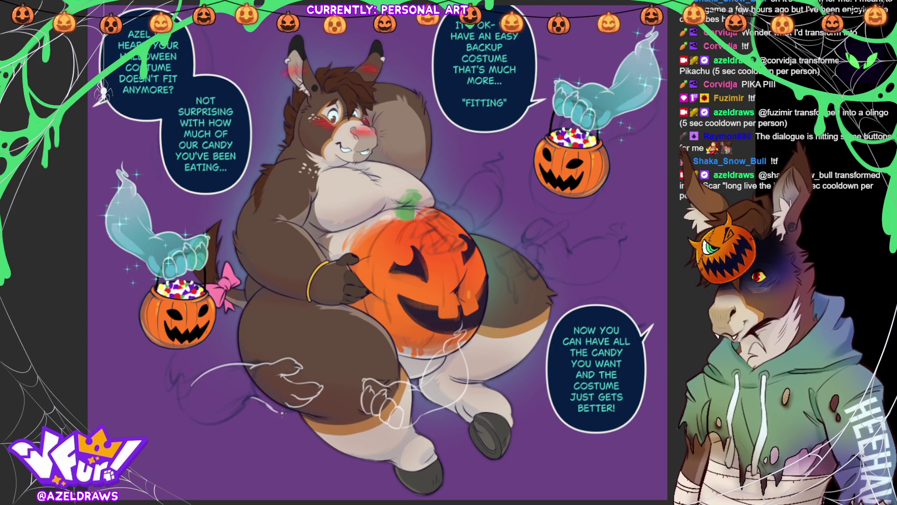
pyautogui.moveTo(242, 402); pyautogui.dragTo(265, 396)
pyautogui.moveTo(179, 396)
pyautogui.mouseDown()
pyautogui.moveTo(210, 422)
pyautogui.moveTo(253, 397)
pyautogui.mouseUp()
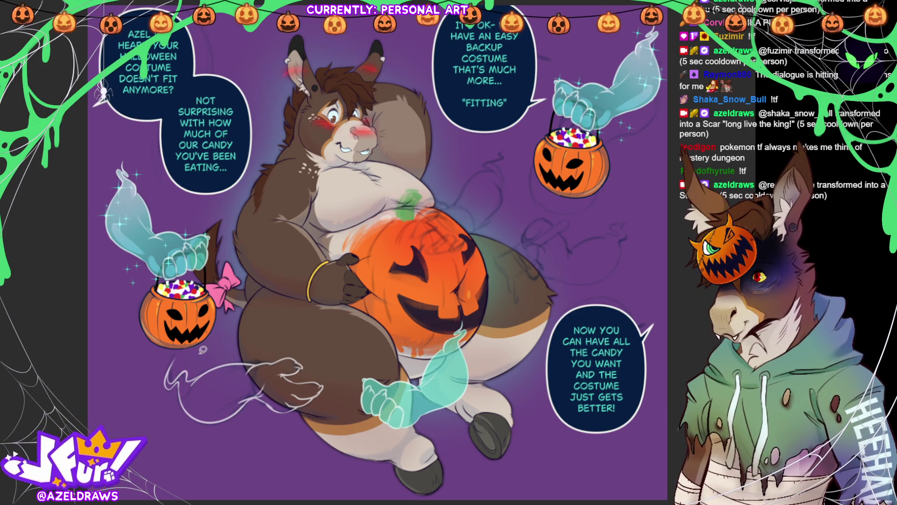
pyautogui.moveTo(218, 354)
pyautogui.mouseDown()
pyautogui.moveTo(141, 395)
pyautogui.moveTo(303, 327)
pyautogui.moveTo(220, 353)
pyautogui.mouseUp()
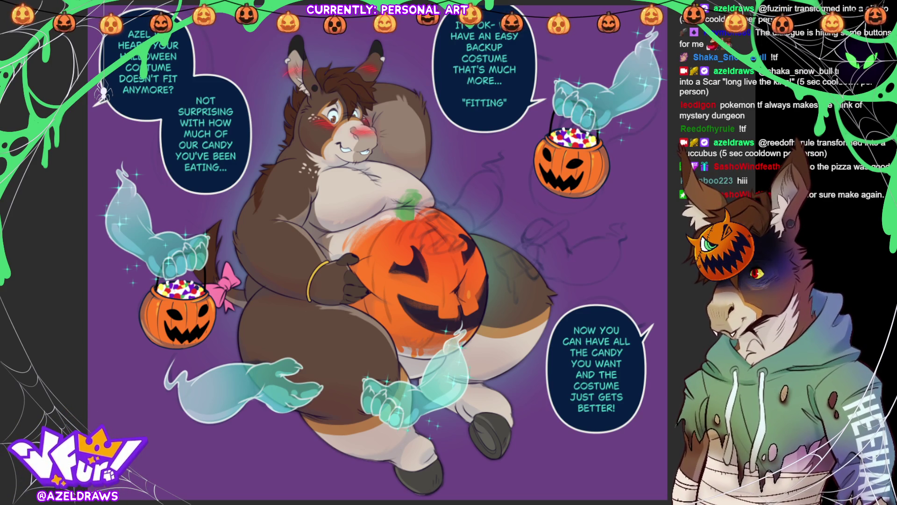
# Step: Sample the ghost hands' teal colour and select the lower pumpkin and leg area
pyautogui.moveTo(171, 381); pyautogui.dragTo(188, 393)
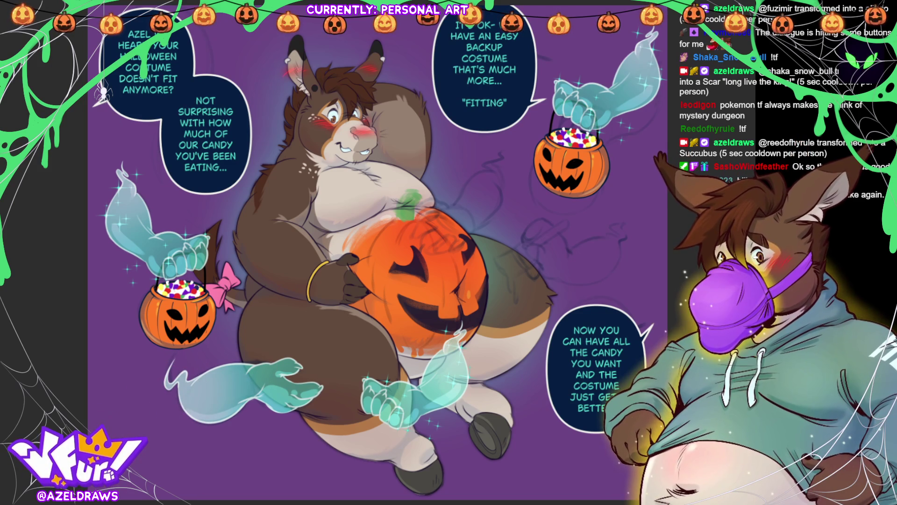
pyautogui.moveTo(387, 377); pyautogui.dragTo(387, 374)
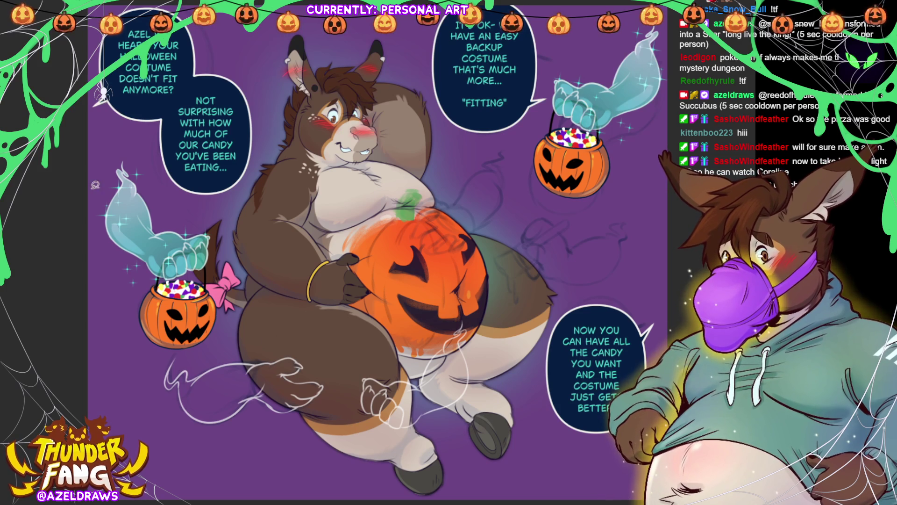
pyautogui.moveTo(469, 295)
pyautogui.mouseDown()
pyautogui.moveTo(400, 455)
pyautogui.moveTo(477, 292)
pyautogui.mouseUp()
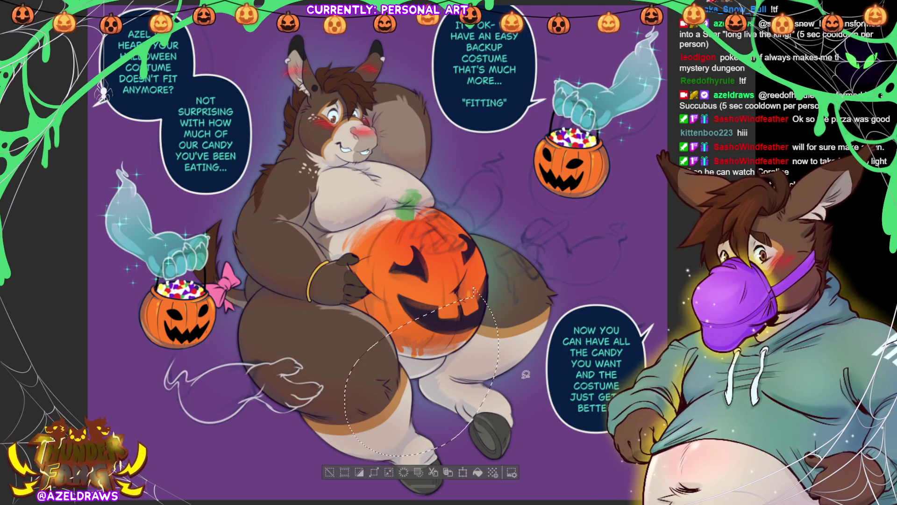
pyautogui.click(330, 472)
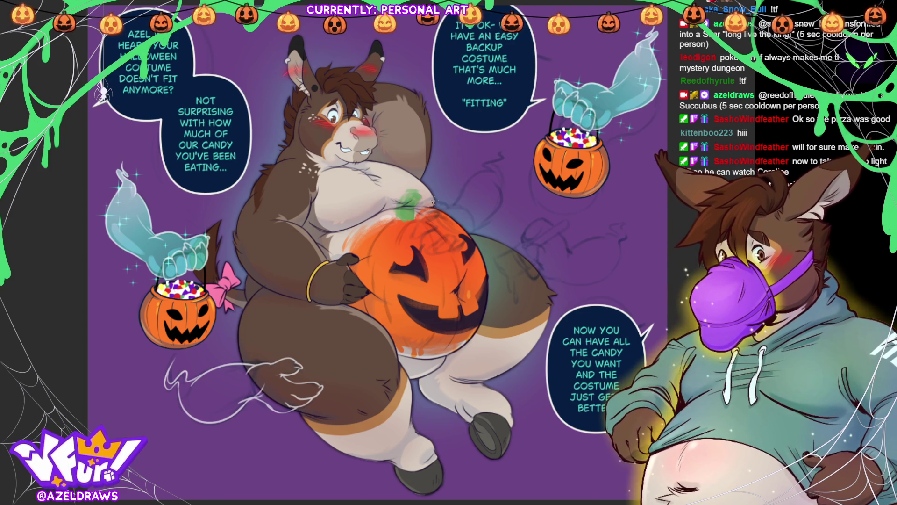
# Step: Draw a white hand with fingers gripping the pumpkin top and a wrist rising to the upper right
pyautogui.moveTo(431, 213); pyautogui.dragTo(413, 233)
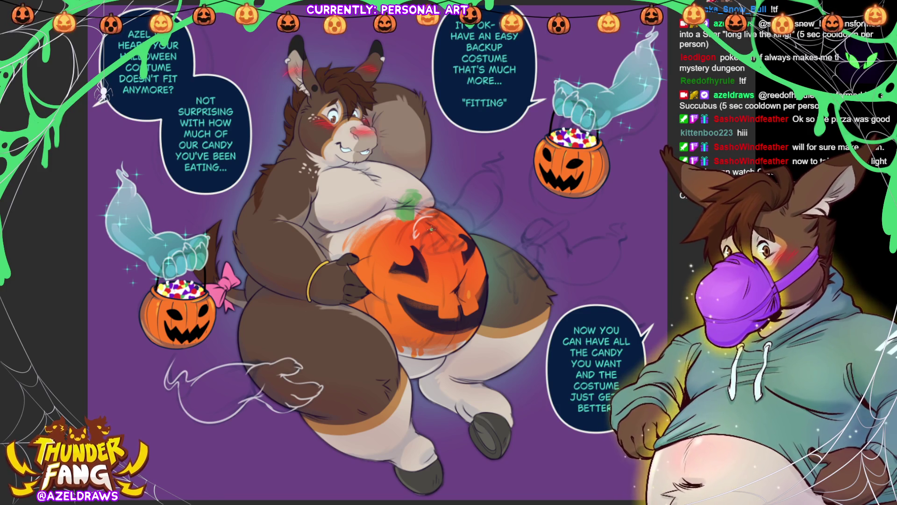
pyautogui.moveTo(420, 236)
pyautogui.mouseDown()
pyautogui.moveTo(434, 226)
pyautogui.moveTo(419, 250)
pyautogui.moveTo(444, 240)
pyautogui.mouseUp()
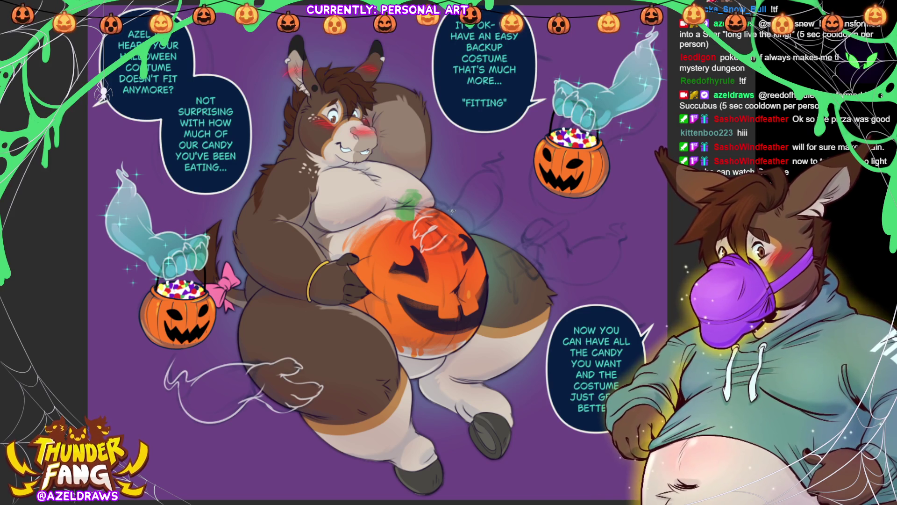
pyautogui.moveTo(454, 236)
pyautogui.mouseDown()
pyautogui.moveTo(444, 231)
pyautogui.moveTo(449, 250)
pyautogui.moveTo(438, 252)
pyautogui.mouseUp()
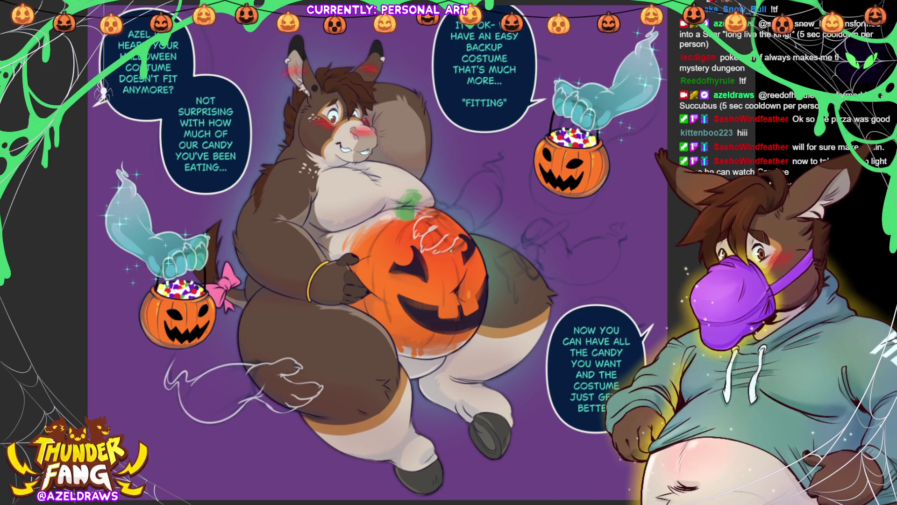
pyautogui.moveTo(462, 246); pyautogui.dragTo(454, 253)
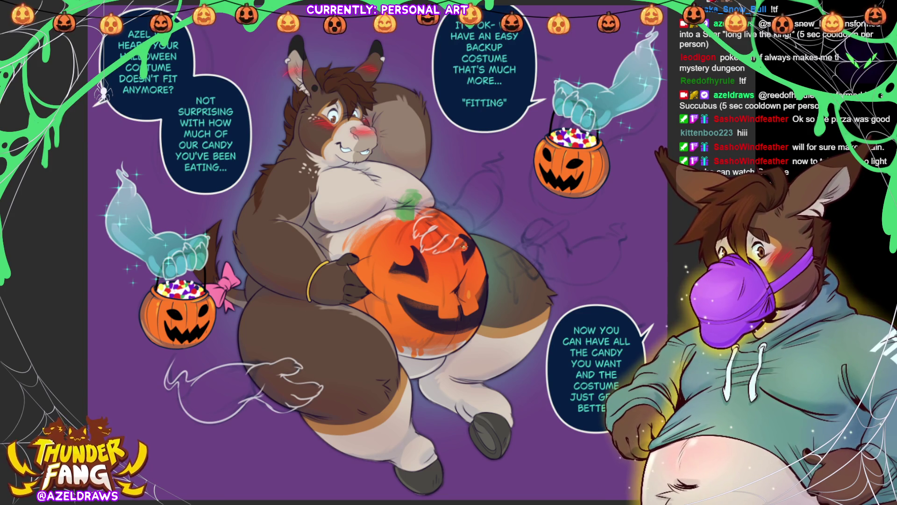
pyautogui.moveTo(460, 245); pyautogui.dragTo(453, 252)
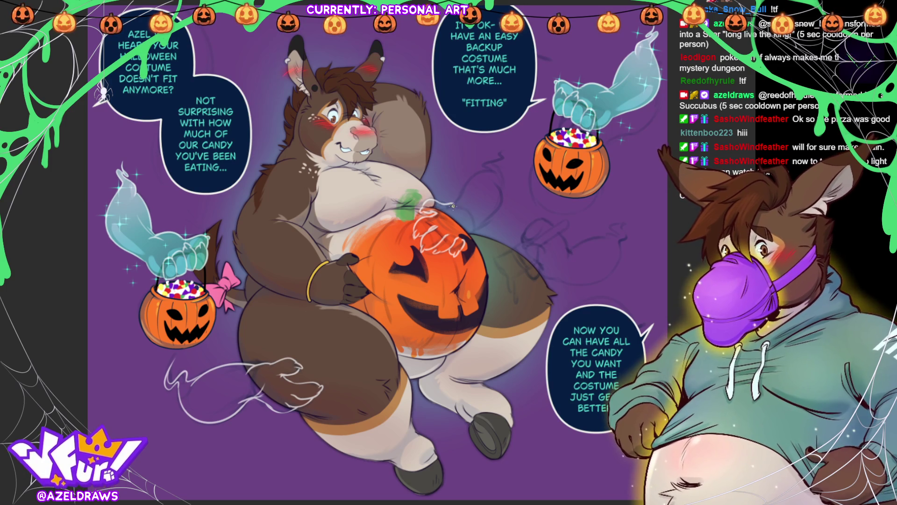
pyautogui.moveTo(453, 202); pyautogui.dragTo(471, 215)
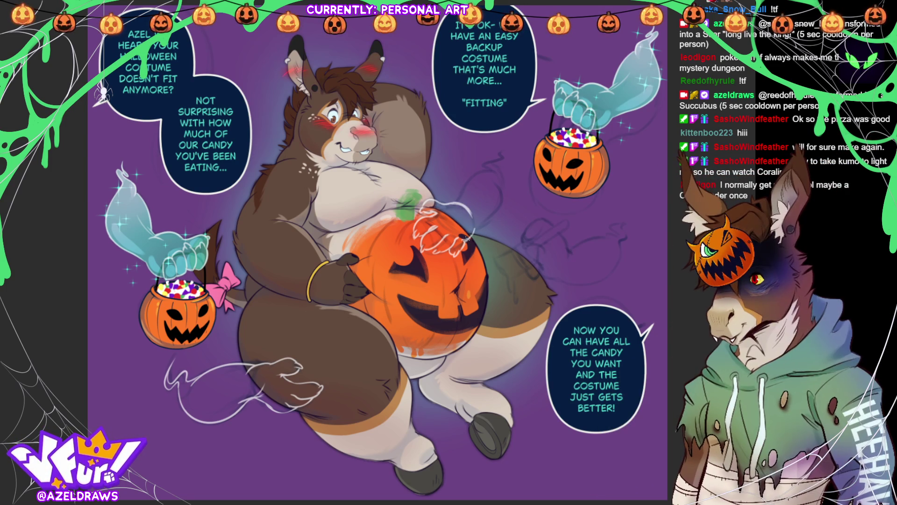
pyautogui.moveTo(458, 200)
pyautogui.mouseDown()
pyautogui.moveTo(472, 176)
pyautogui.moveTo(492, 168)
pyautogui.mouseUp()
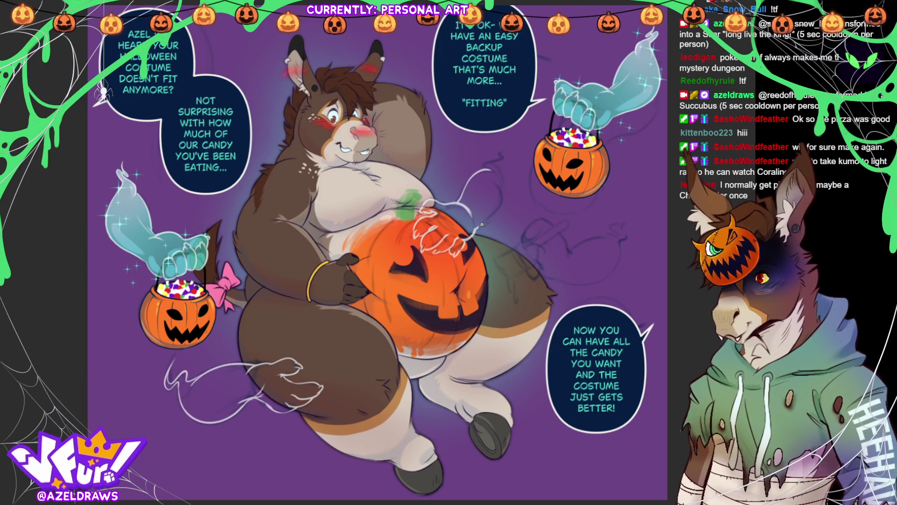